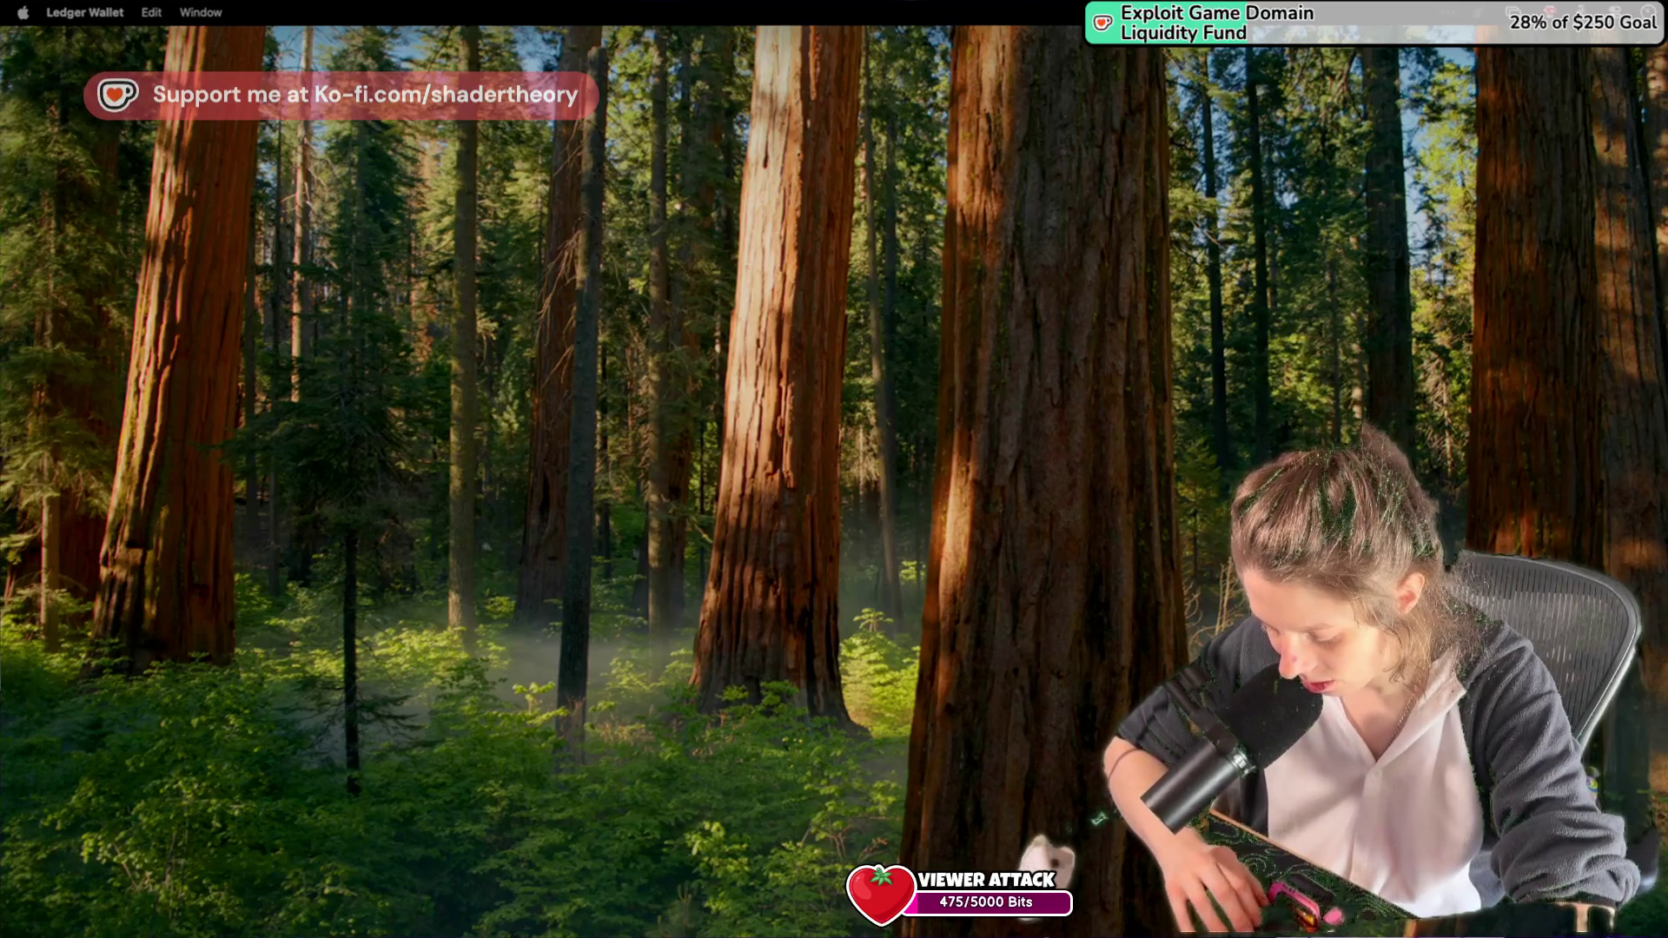
Close GMEdit's 'Source file changed' reload prompt and return to GameMaker's obj_camera Step event.
{"action": "key", "text": "super+Tab"}
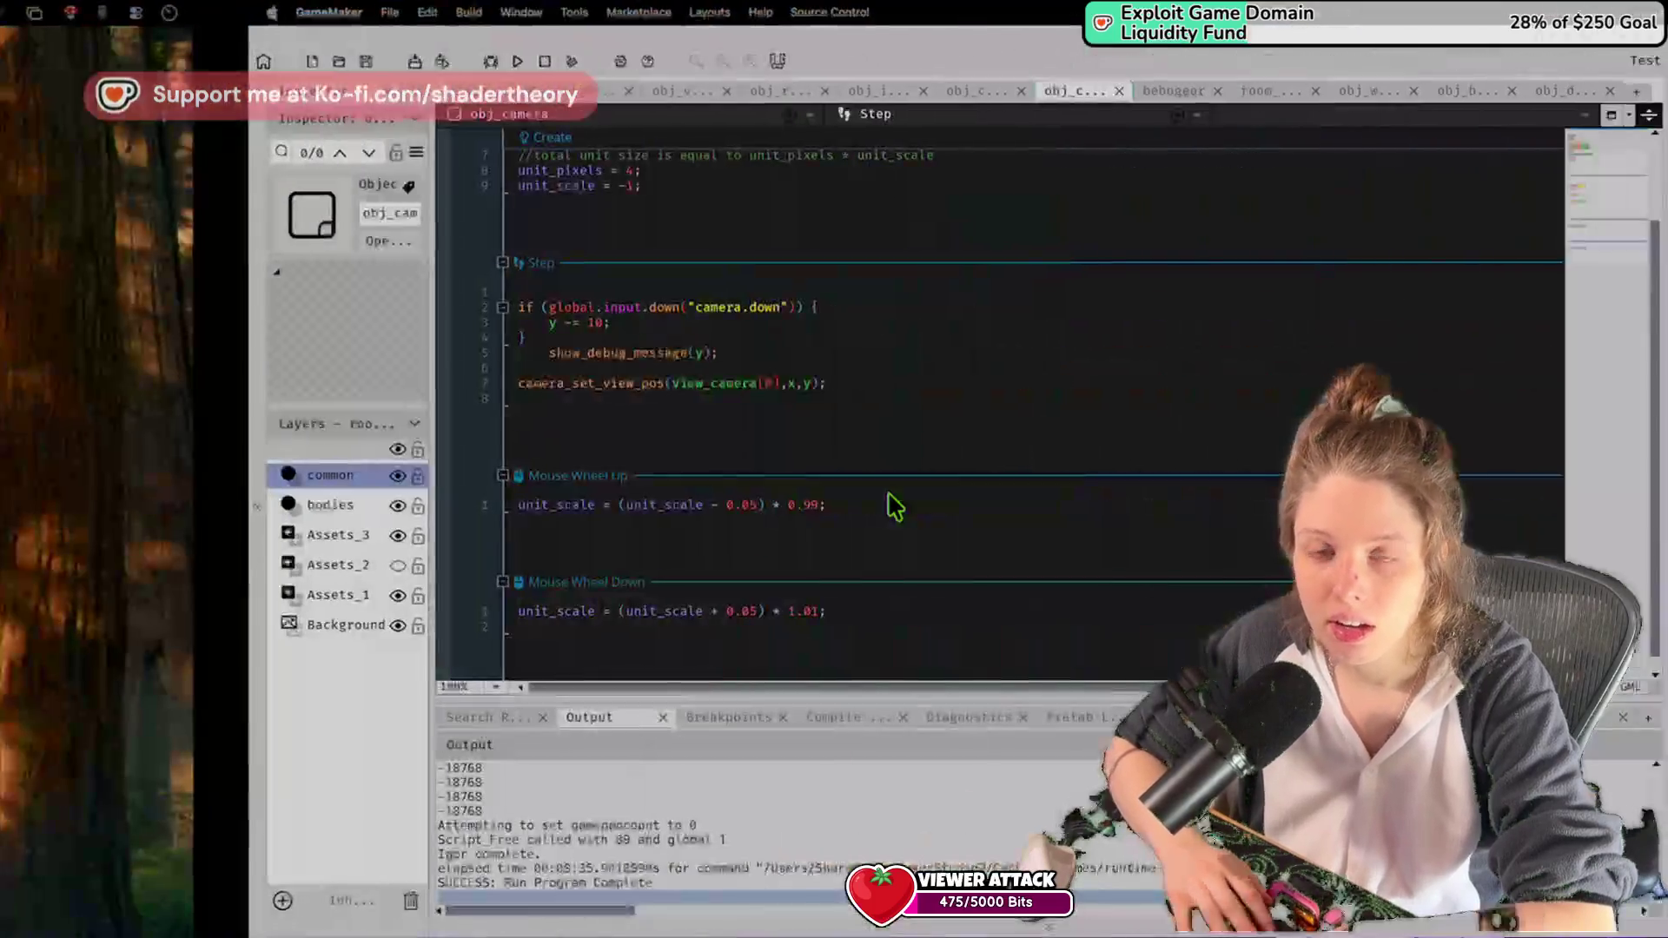
{"action": "key", "text": "ctrl+Right"}
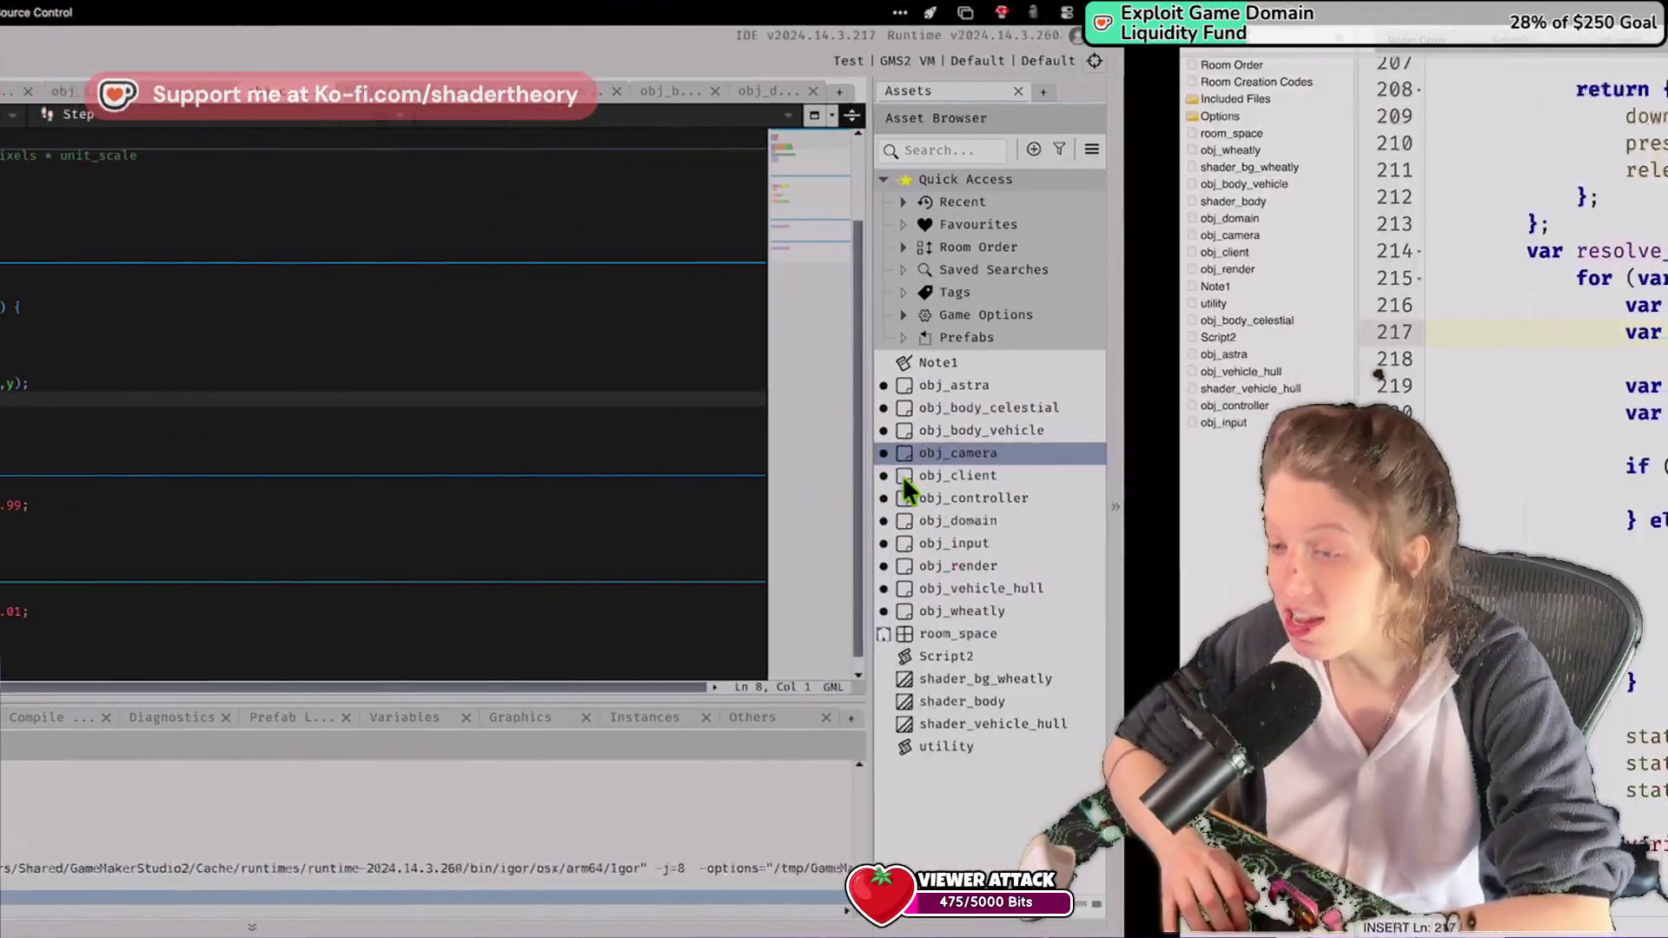
{"action": "left_click", "coordinate": [834, 360]}
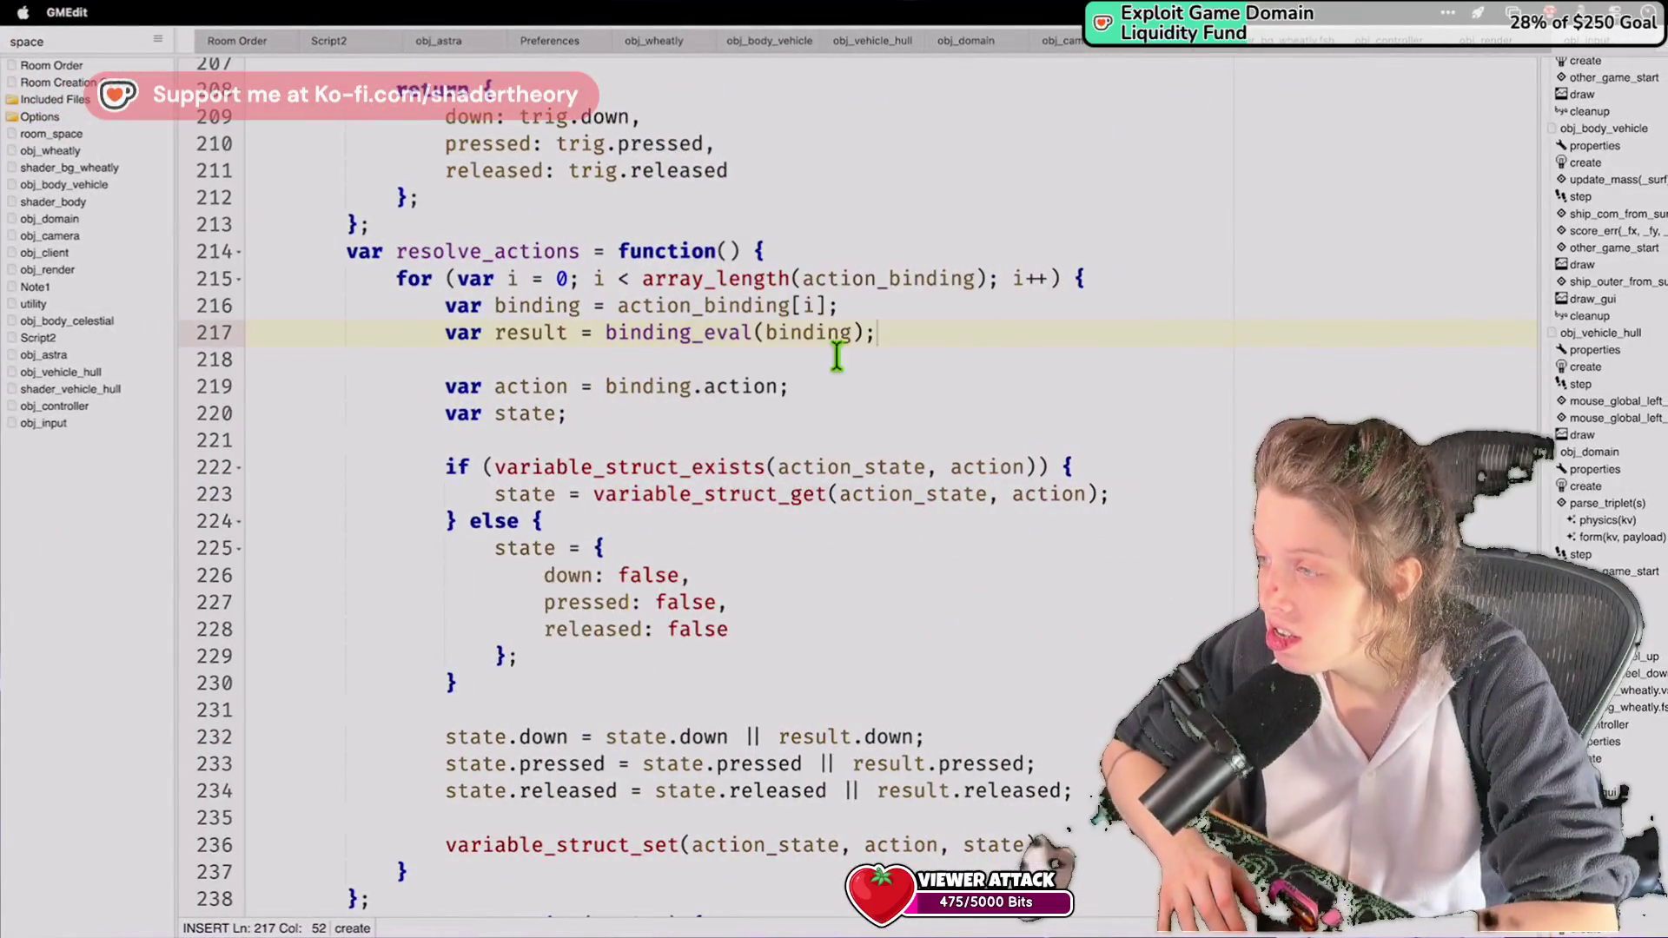
{"action": "key", "text": "ctrl+Left"}
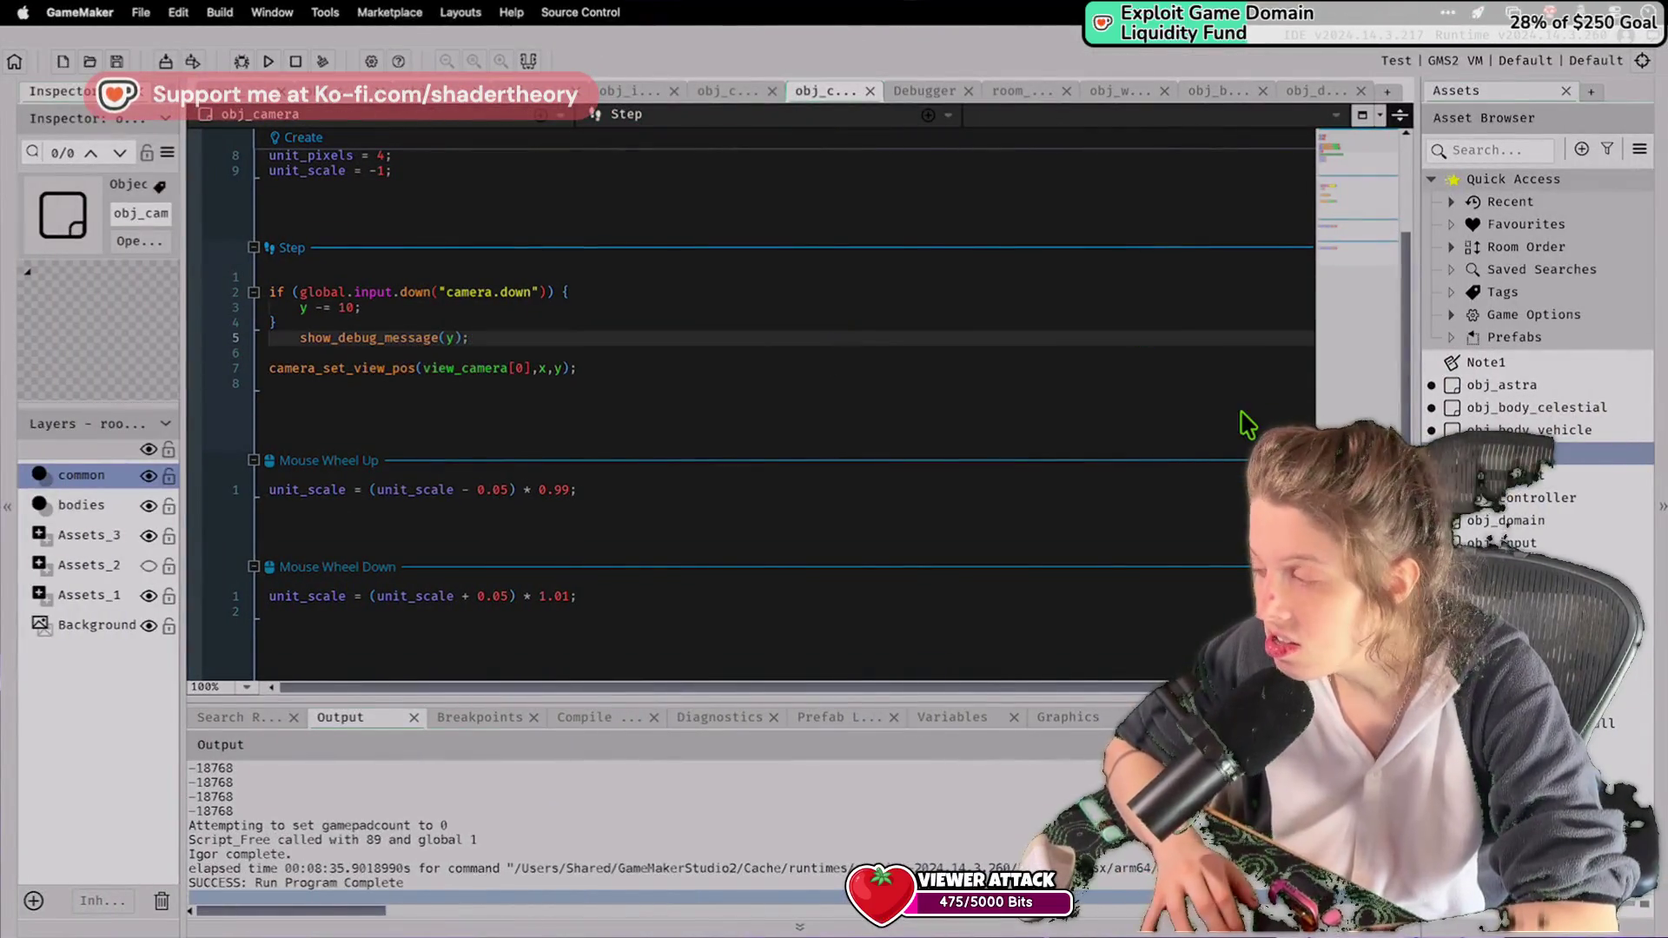
Scale the camera.down movement to 10 * delta_time on line 3.
{"action": "left_click", "coordinate": [361, 323]}
{"action": "left_click", "coordinate": [359, 307]}
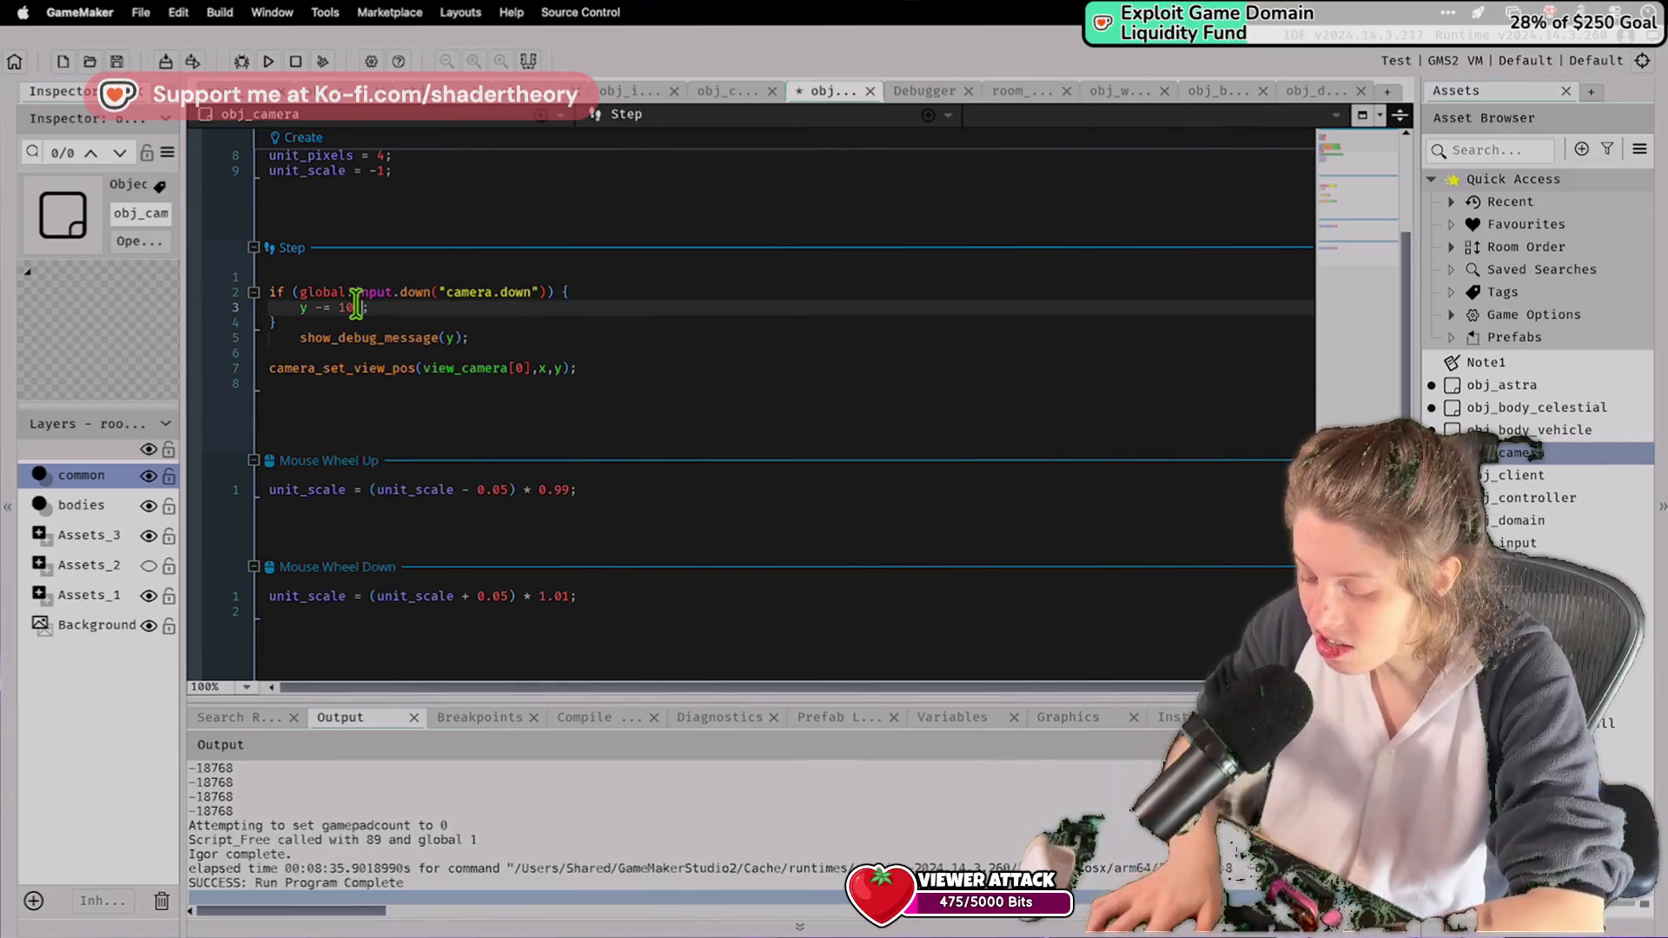
{"action": "type", "text": "* delta_"}
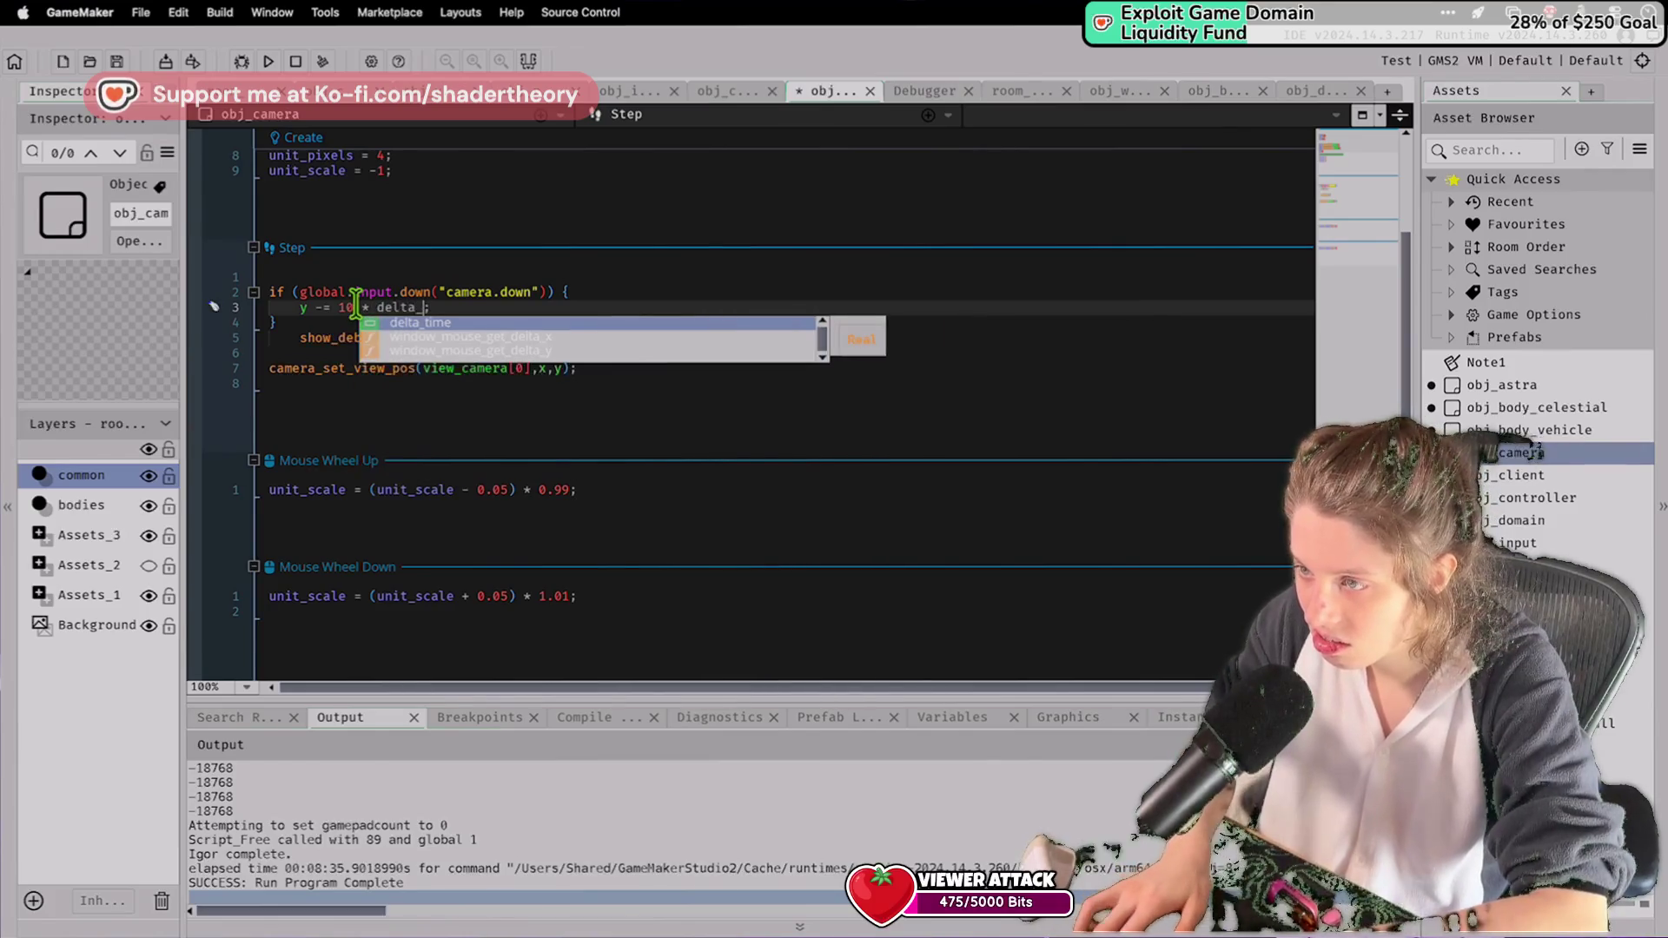
{"action": "key", "text": "Return"}
Duplicate the camera.down if block into three more copies below it.
{"action": "left_click_drag", "start_coordinate": [278, 323], "coordinate": [269, 291]}
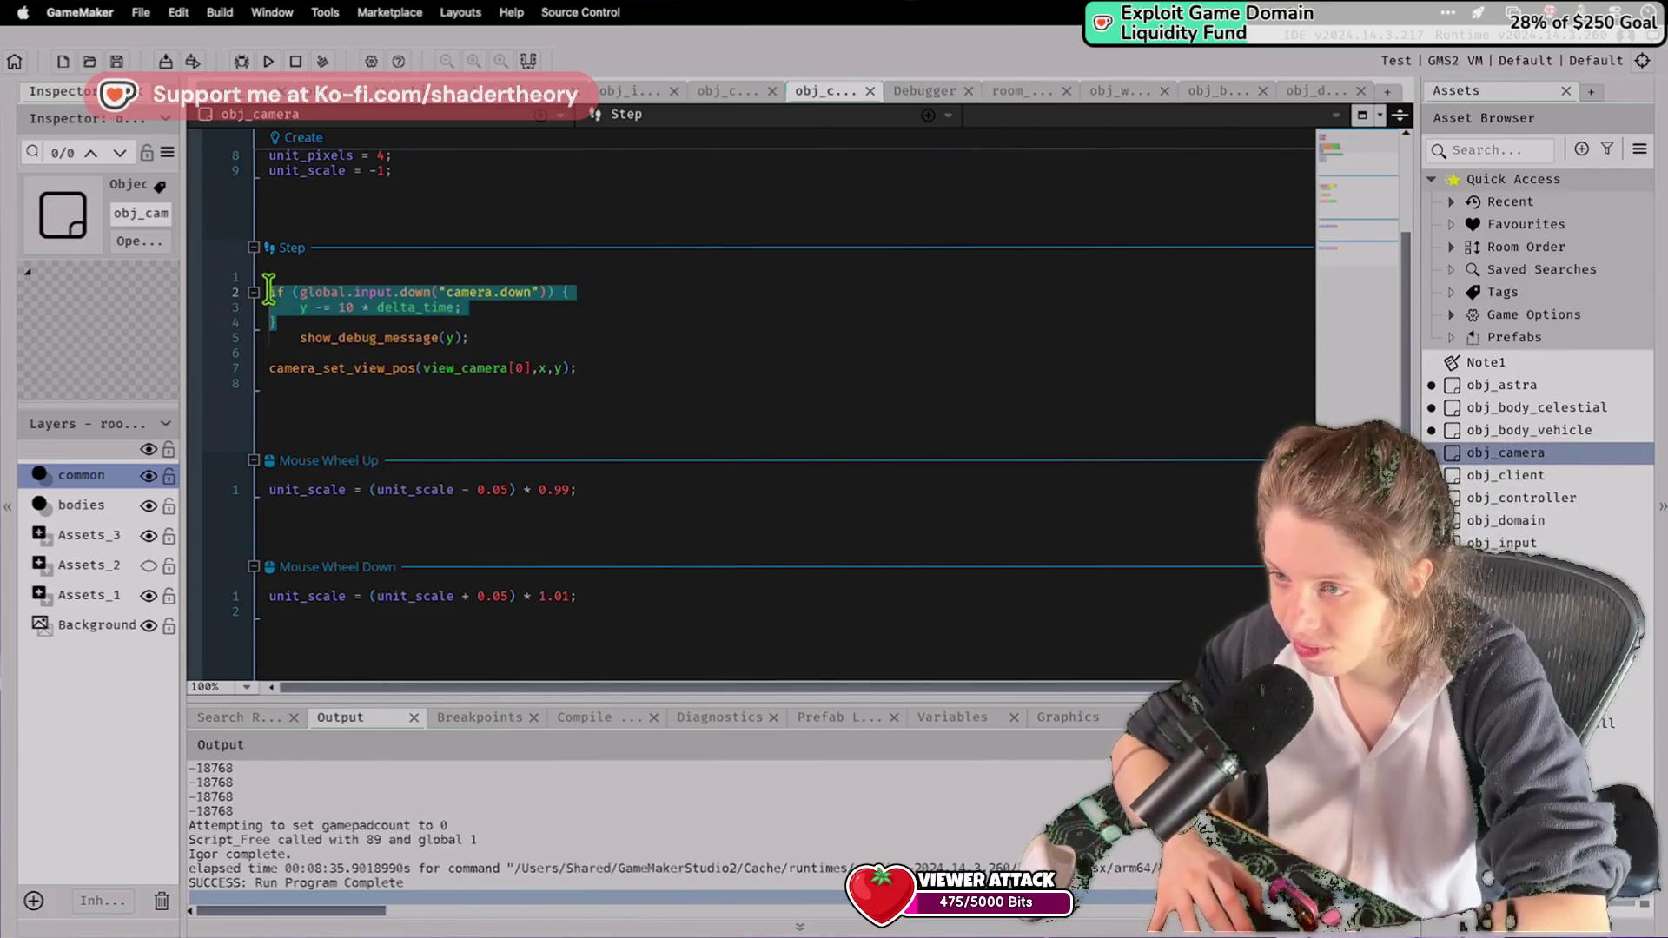
{"action": "key", "text": "super+c"}
{"action": "key", "text": "Right"}
{"action": "key", "text": "Return"}
{"action": "key", "text": "super+v"}
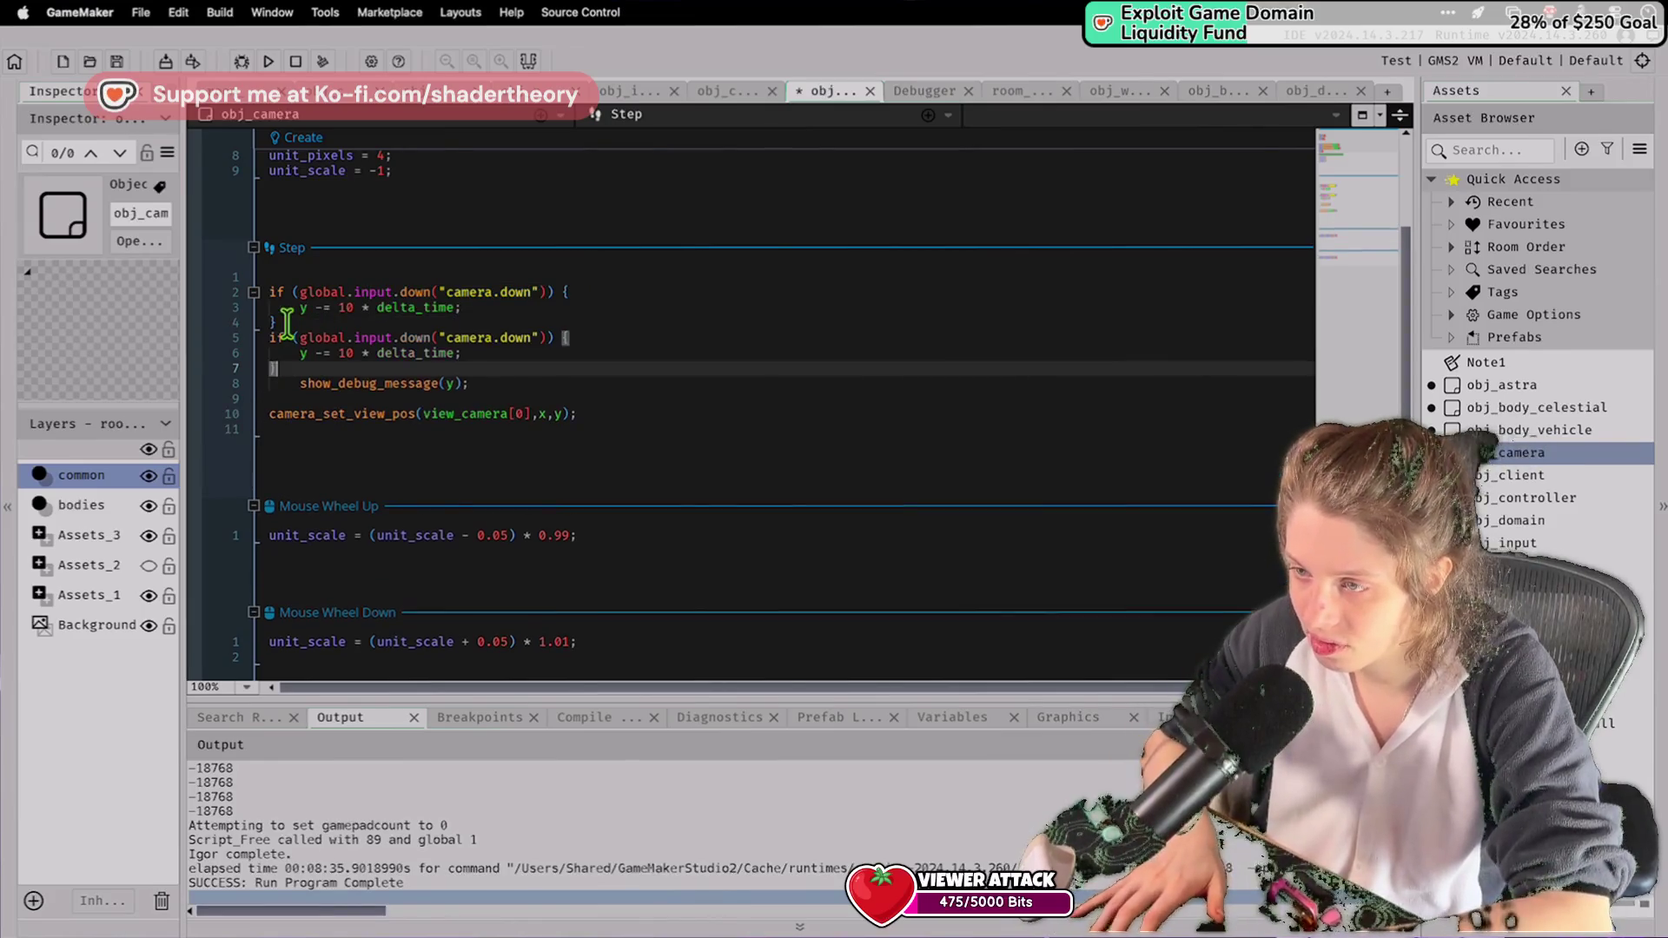
{"action": "key", "text": "Return"}
{"action": "key", "text": "super+v"}
{"action": "key", "text": "Return"}
{"action": "key", "text": "super+v"}
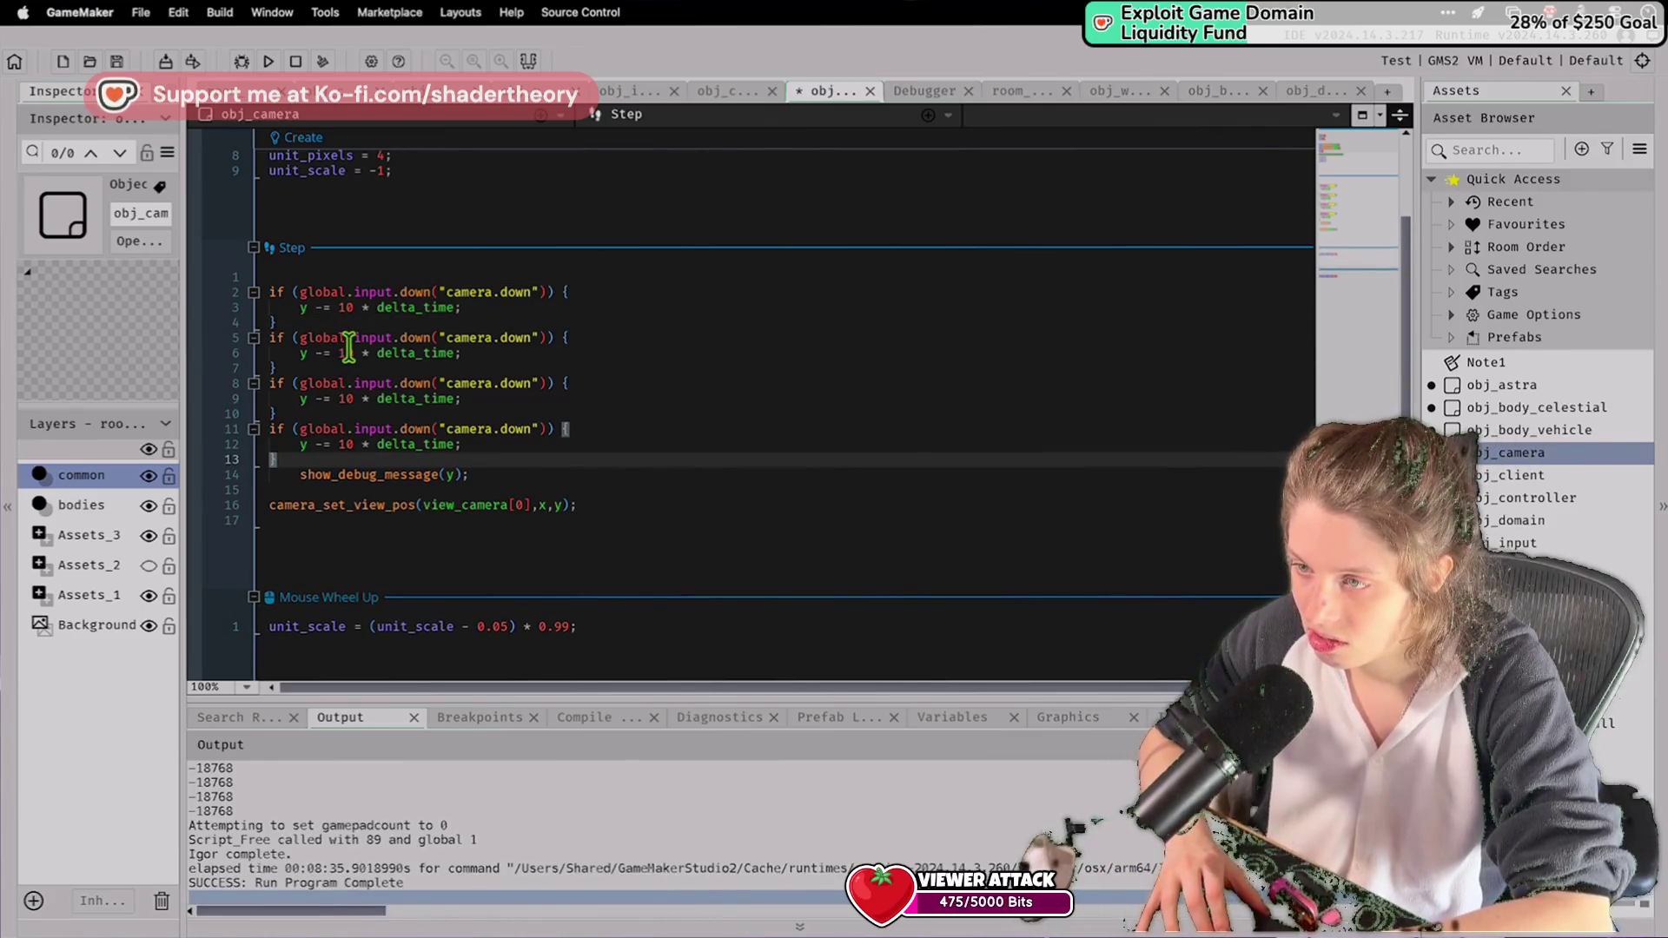
Change y to x in the third and fourth blocks.
{"action": "left_click", "coordinate": [318, 352]}
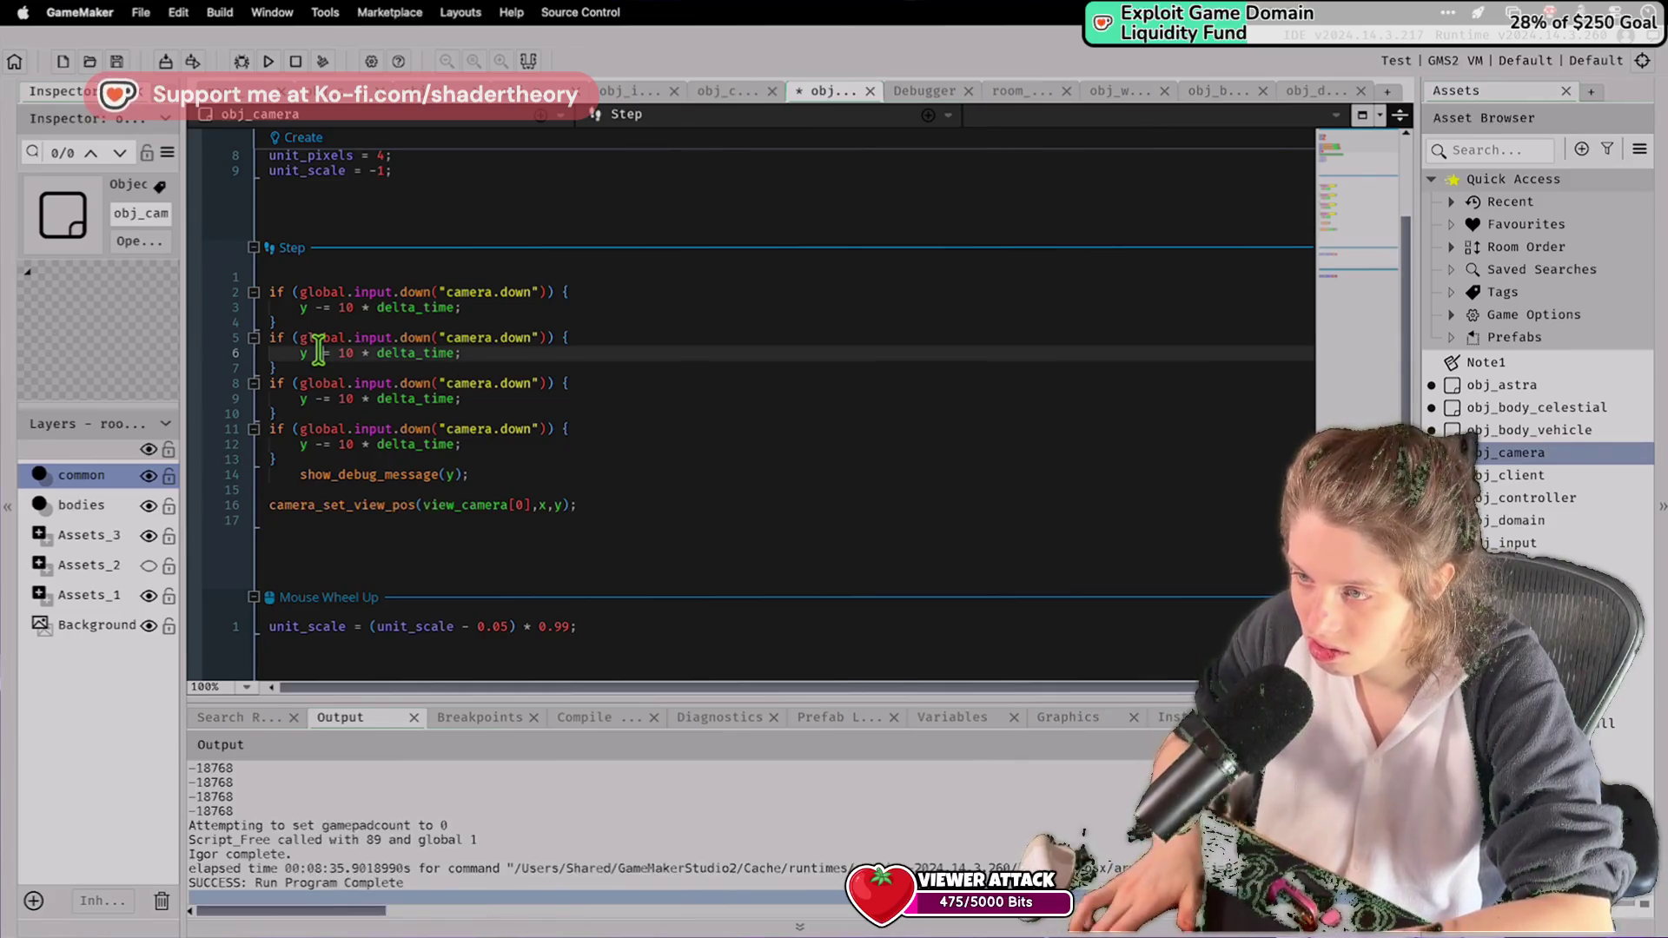
{"action": "type", "text": "+"}
{"action": "double_click", "coordinate": [306, 398]}
{"action": "type", "text": "x"}
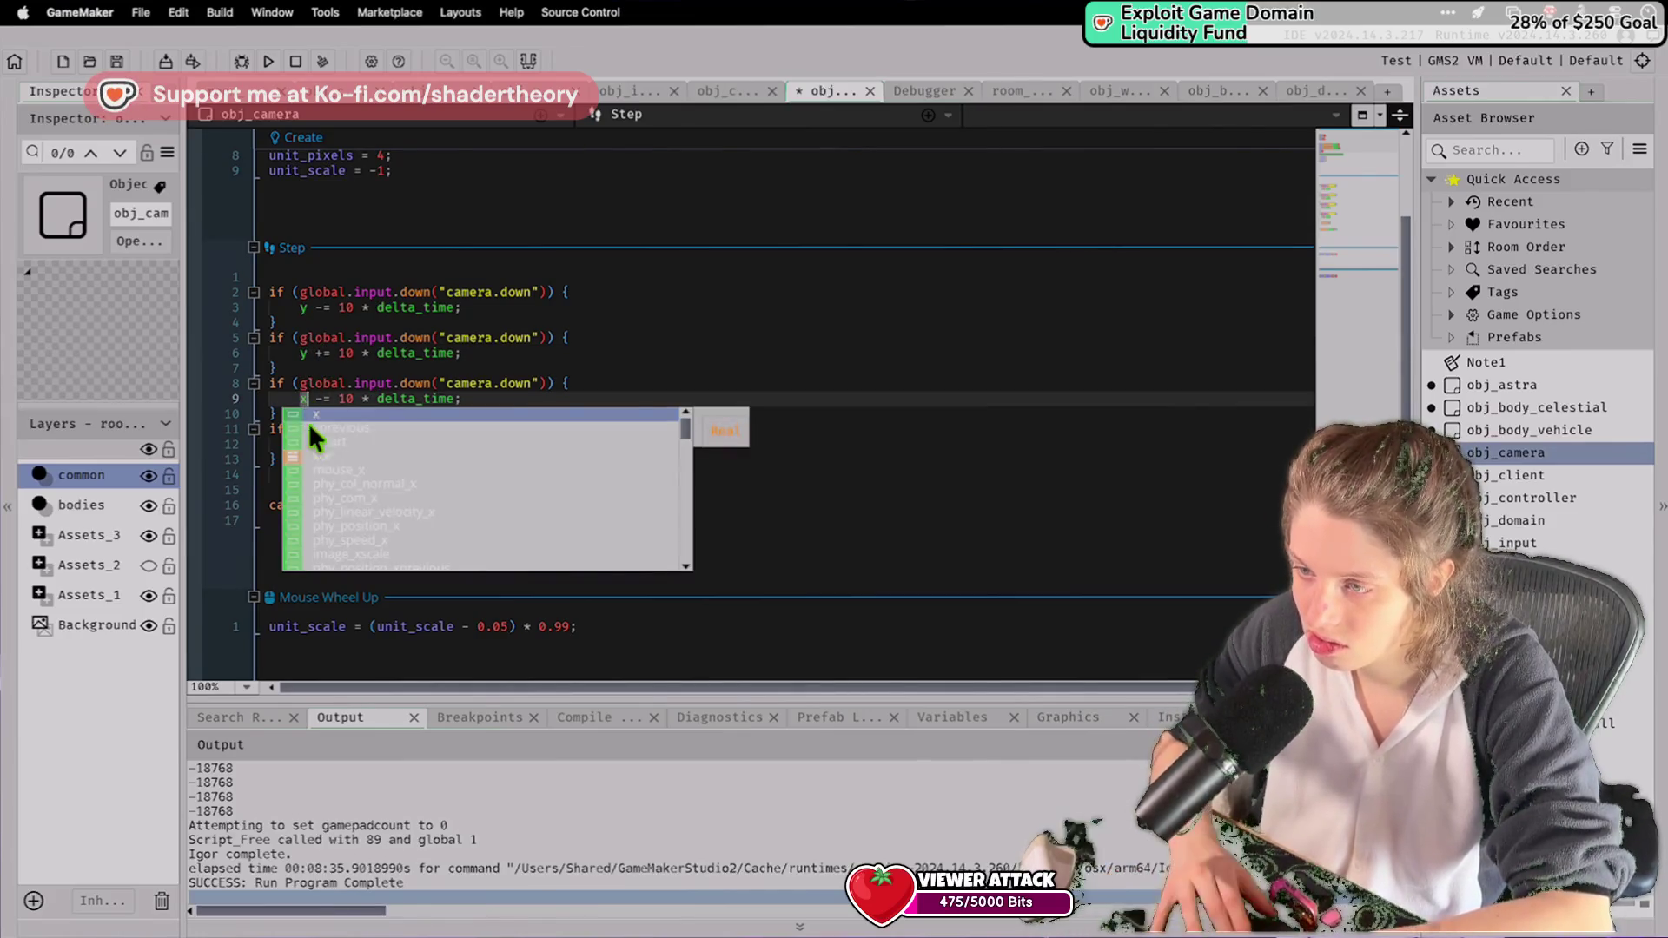
{"action": "left_click", "coordinate": [323, 386]}
{"action": "double_click", "coordinate": [309, 444]}
{"action": "type", "text": "x -= 10 * delta_time;"}
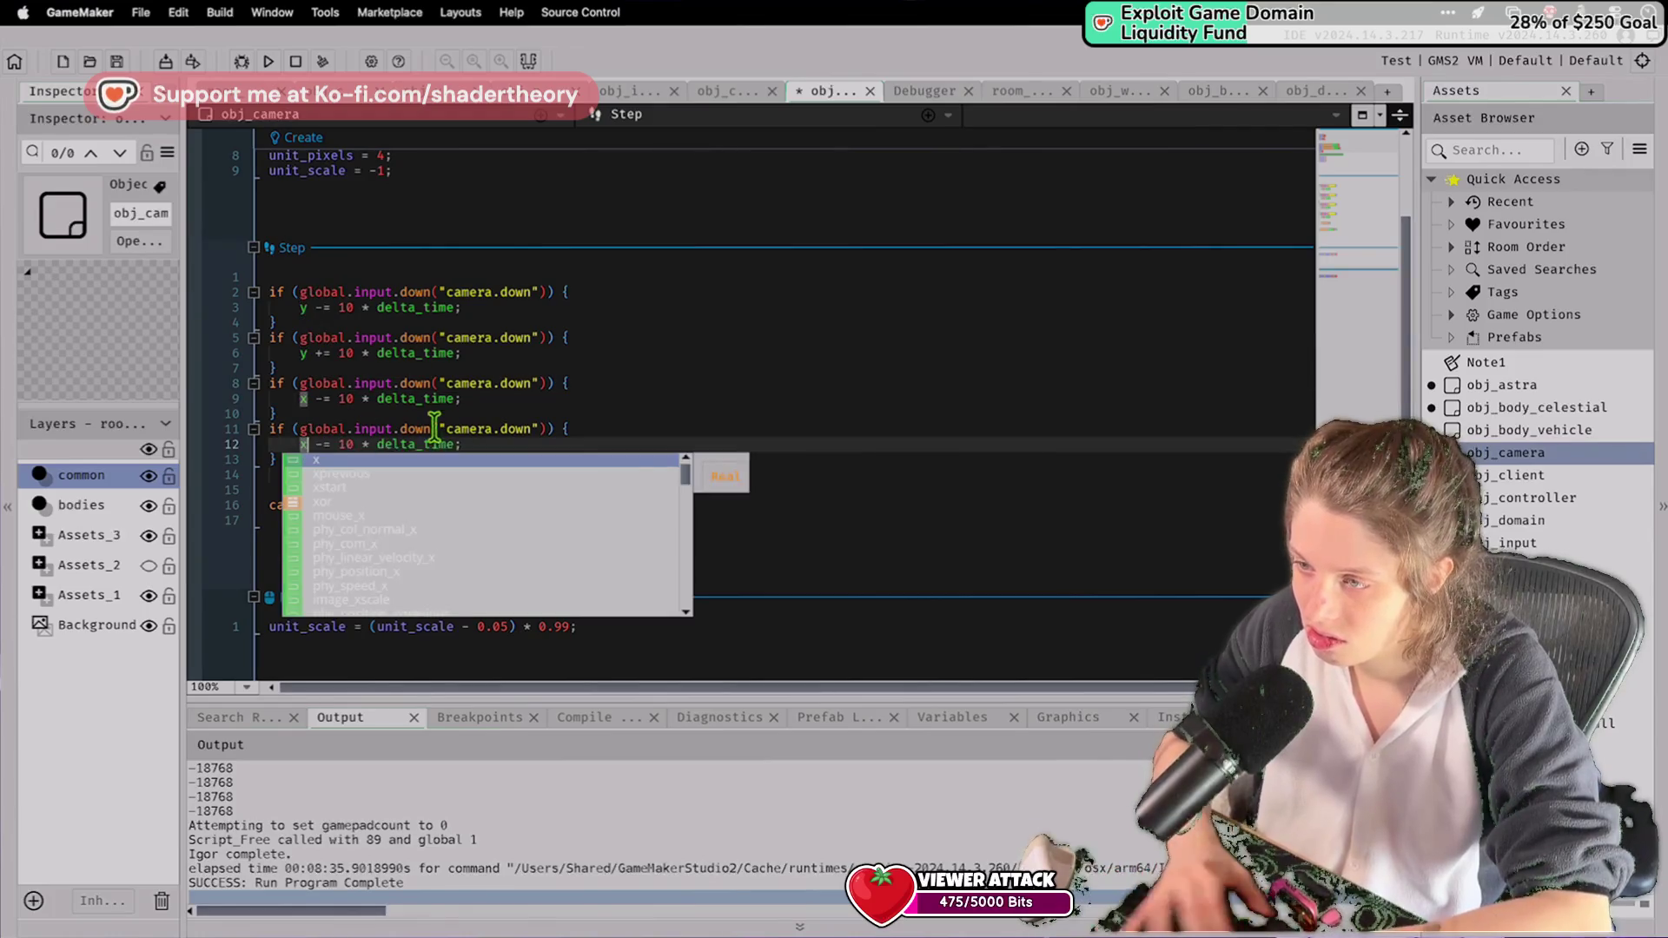
Rebind the copied blocks to camera.right, camera.left and camera.up, then save.
{"action": "double_click", "coordinate": [514, 428]}
{"action": "type", "text": "right"}
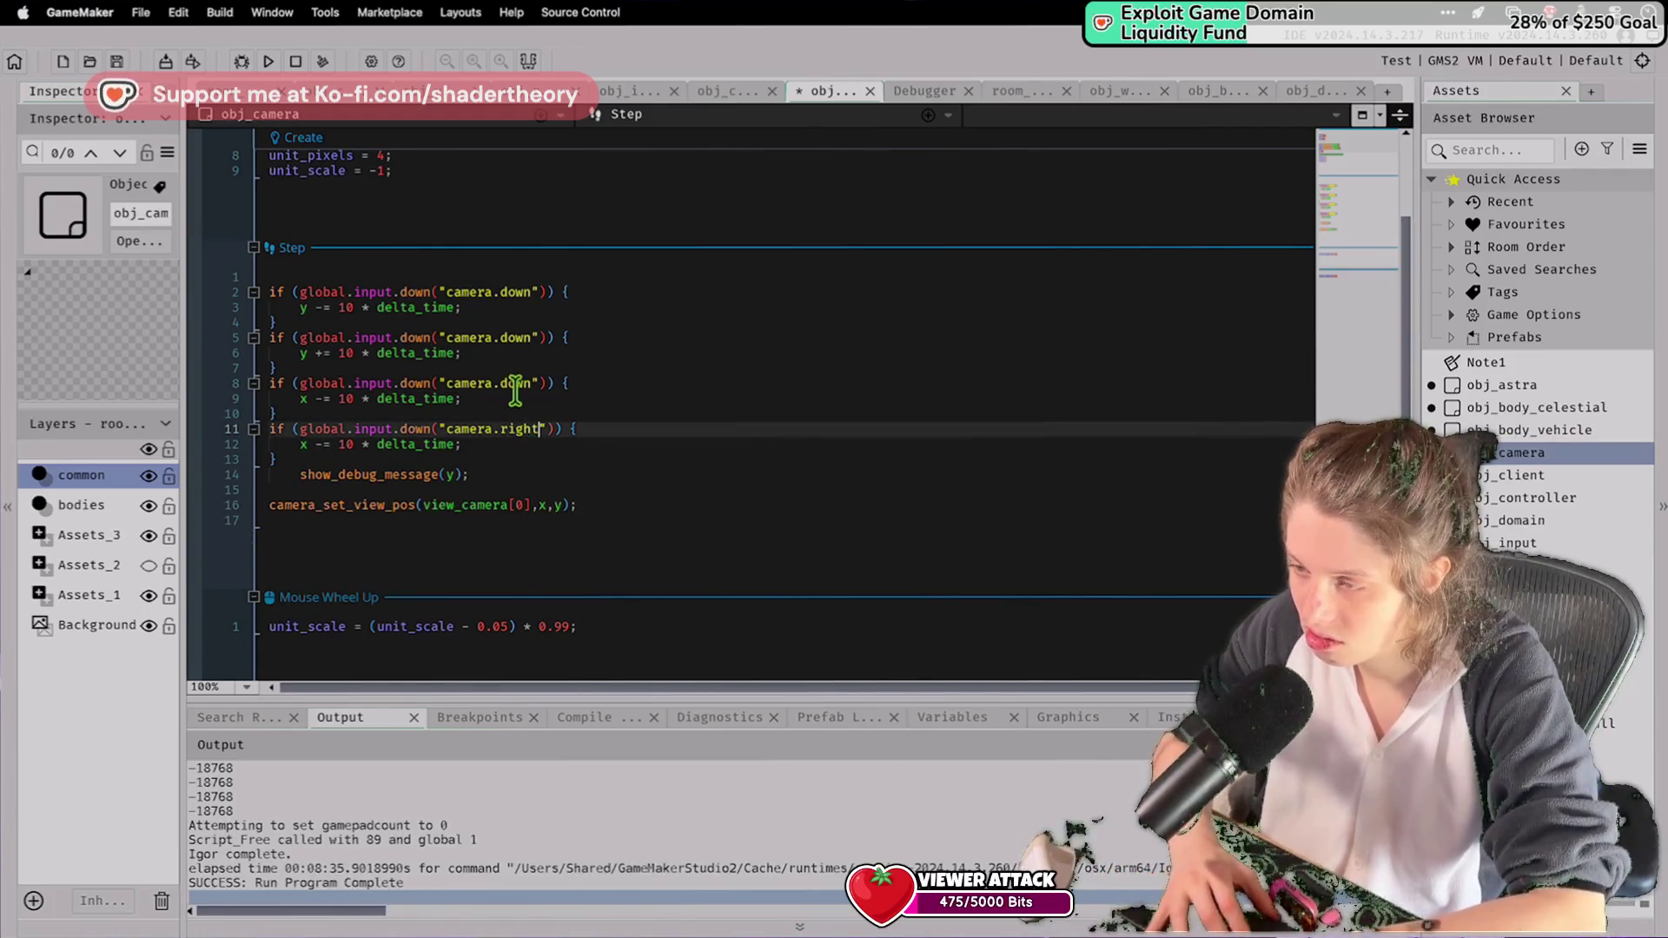
{"action": "double_click", "coordinate": [516, 383]}
{"action": "type", "text": "left"}
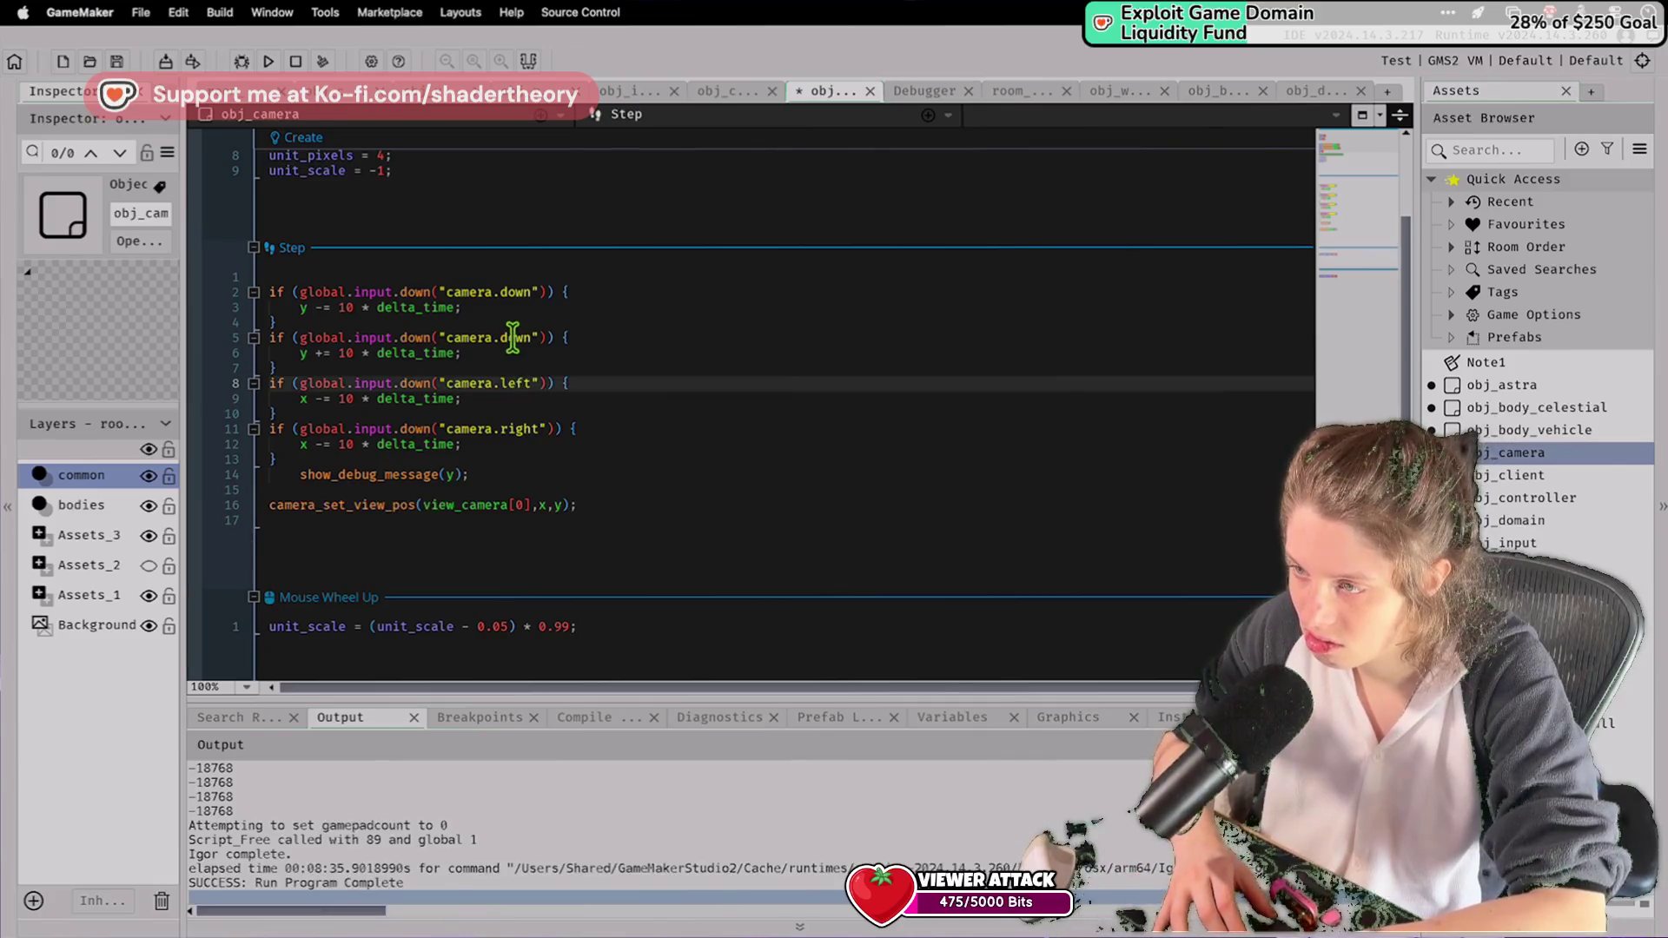
{"action": "double_click", "coordinate": [513, 338]}
{"action": "type", "text": "up"}
{"action": "key", "text": "super+s"}
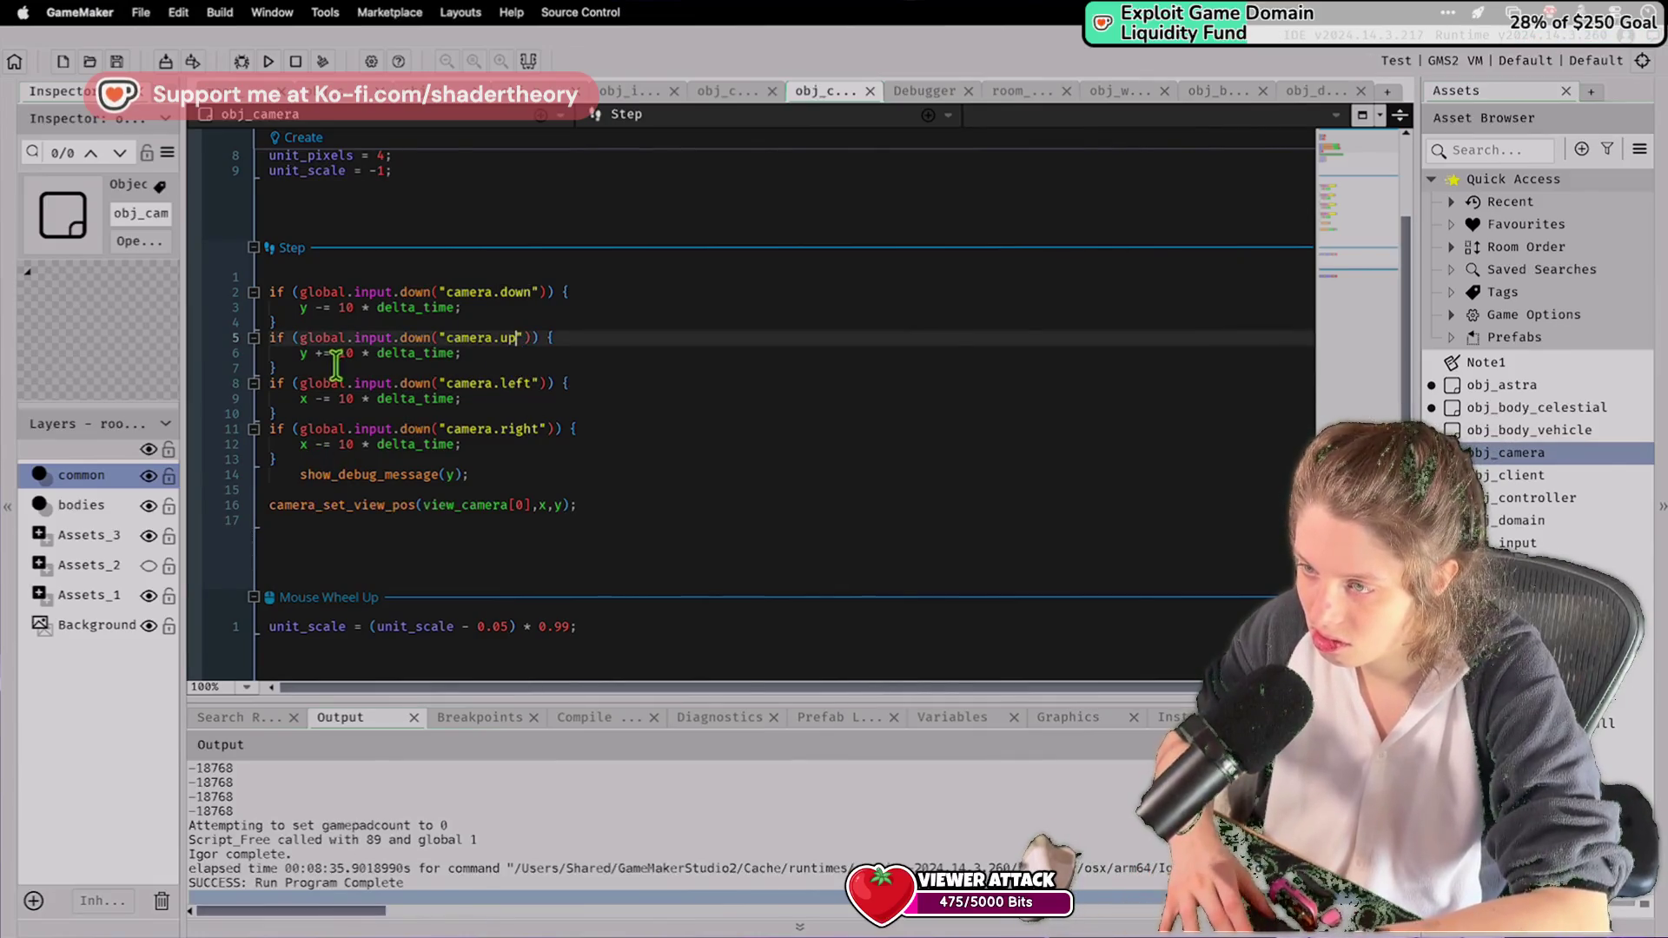
Flip line 12's minus to a plus and save the Step event.
{"action": "double_click", "coordinate": [316, 444]}
{"action": "type", "text": "+"}
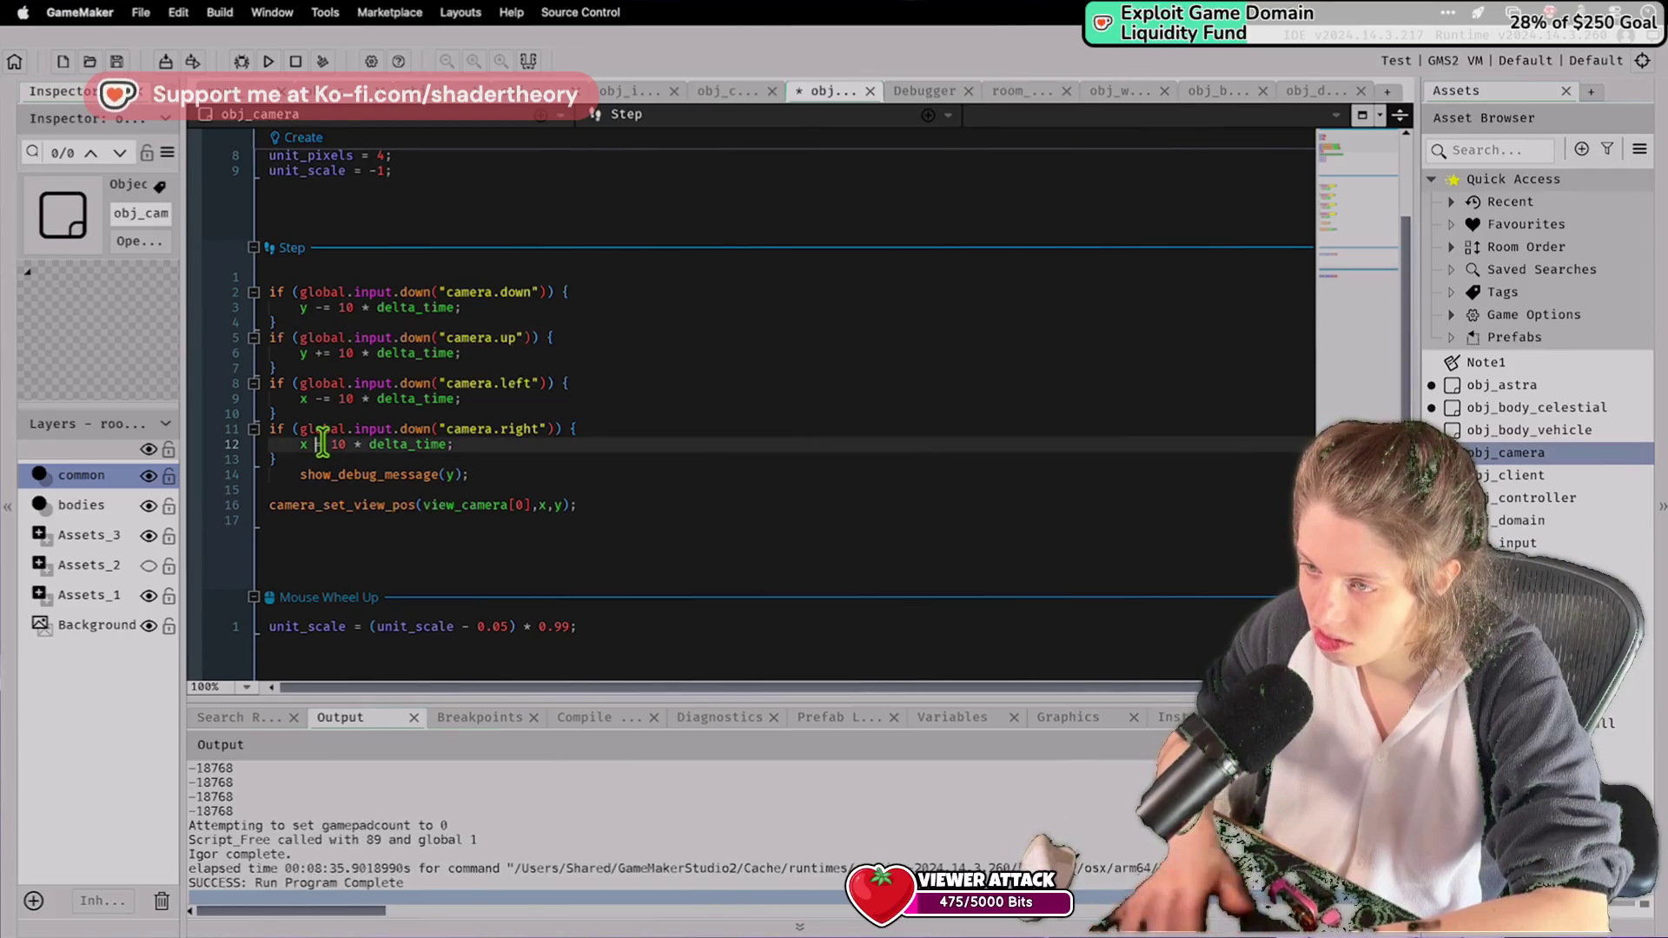
{"action": "key", "text": "super+s"}
Run the game, review the up and left blocks, then rerun and pan with Down.
{"action": "left_click", "coordinate": [270, 61]}
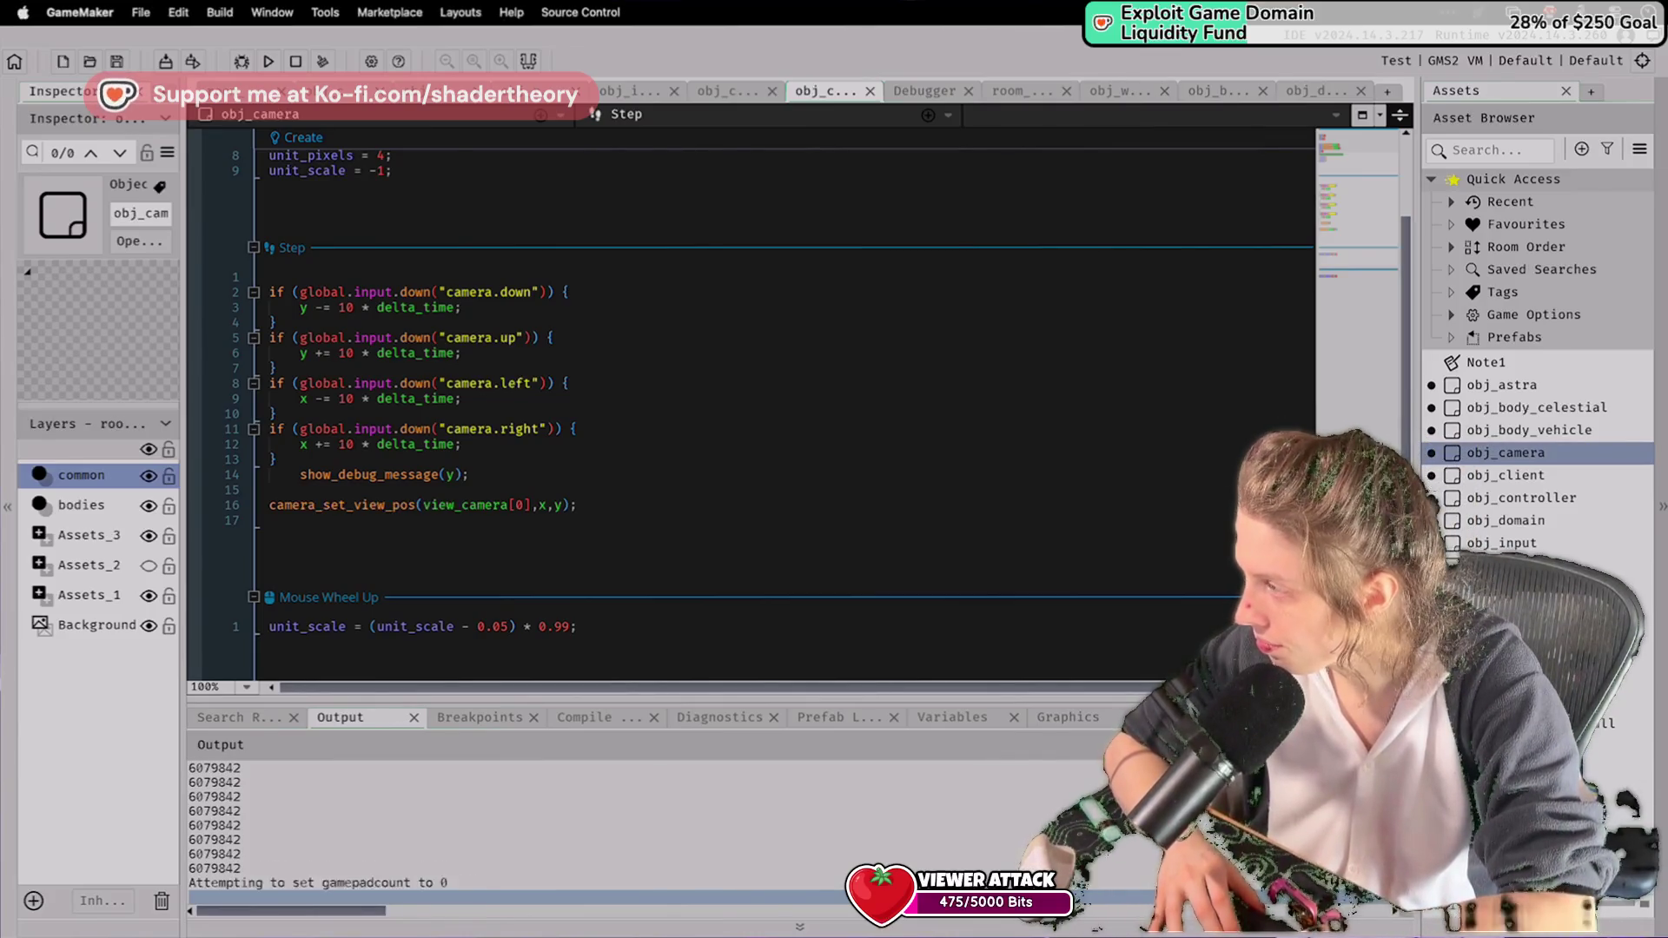
{"action": "left_click", "coordinate": [983, 357]}
{"action": "left_click", "coordinate": [793, 428]}
{"action": "left_click", "coordinate": [797, 401]}
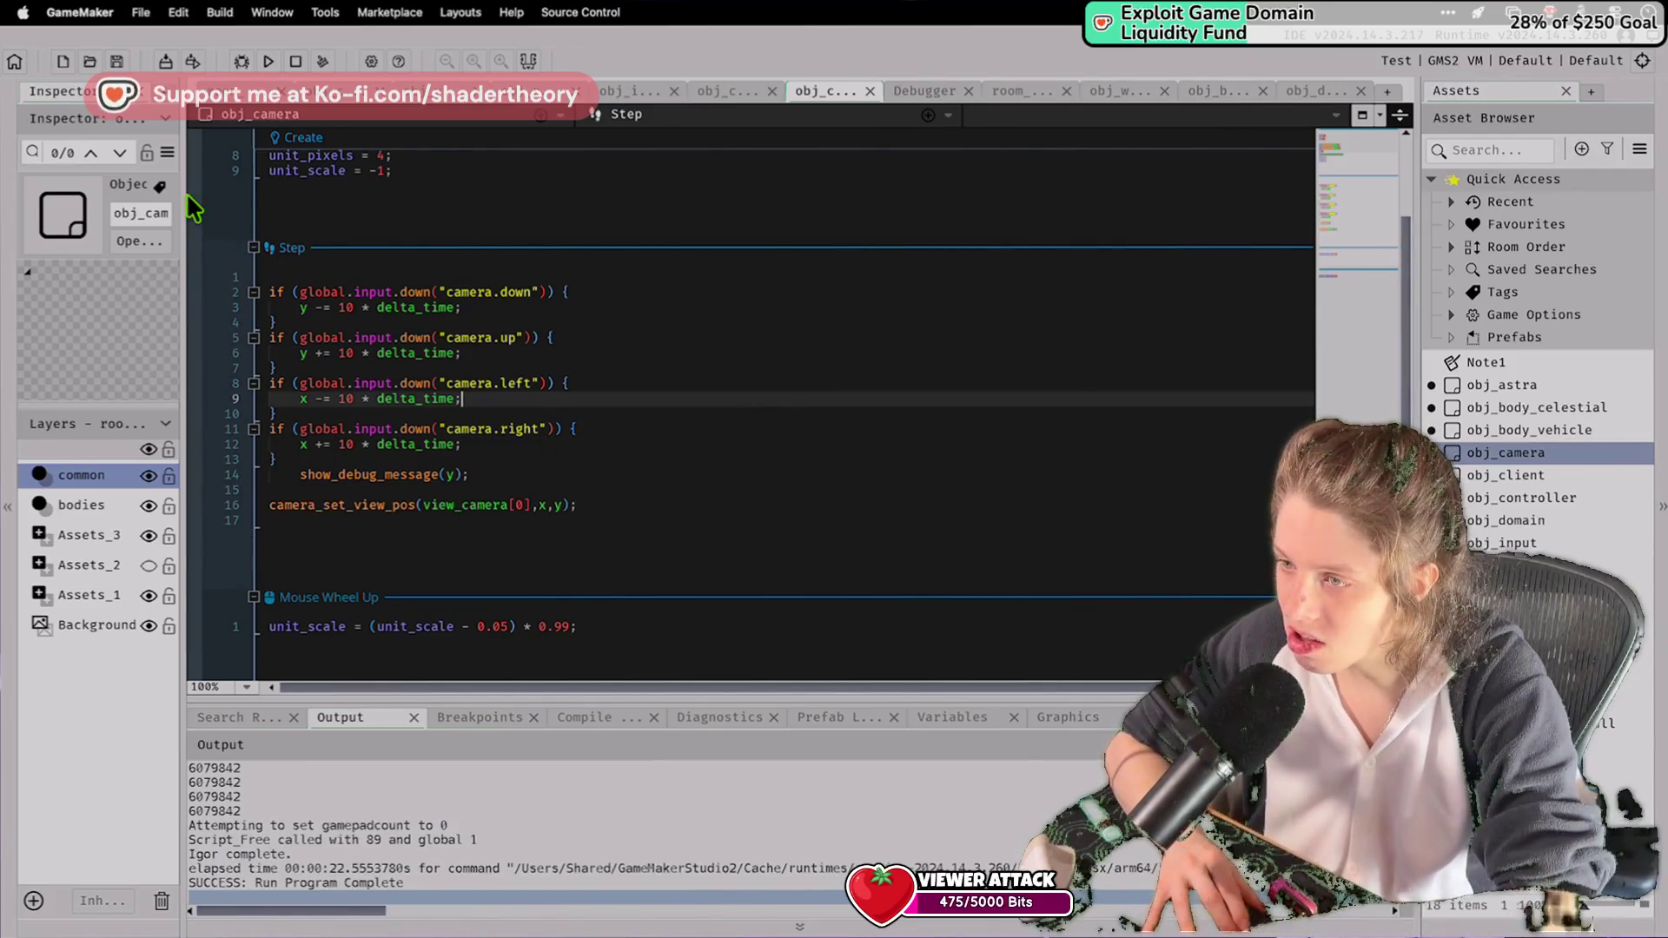
{"action": "key", "text": "F5"}
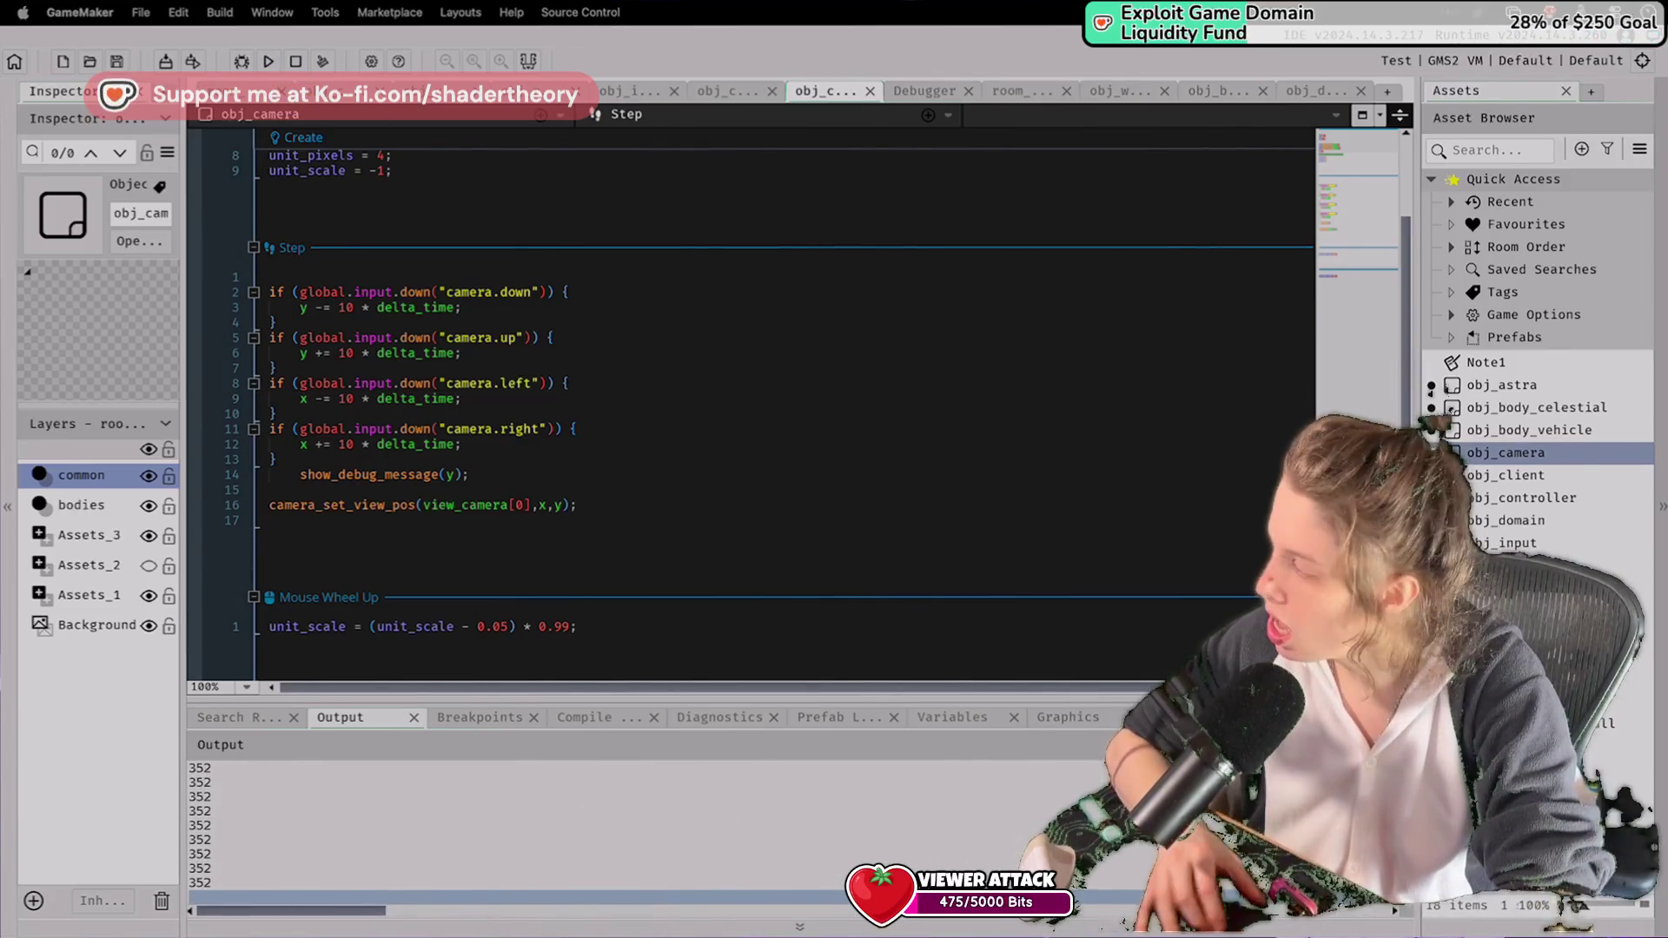
{"action": "key", "text": "Down"}
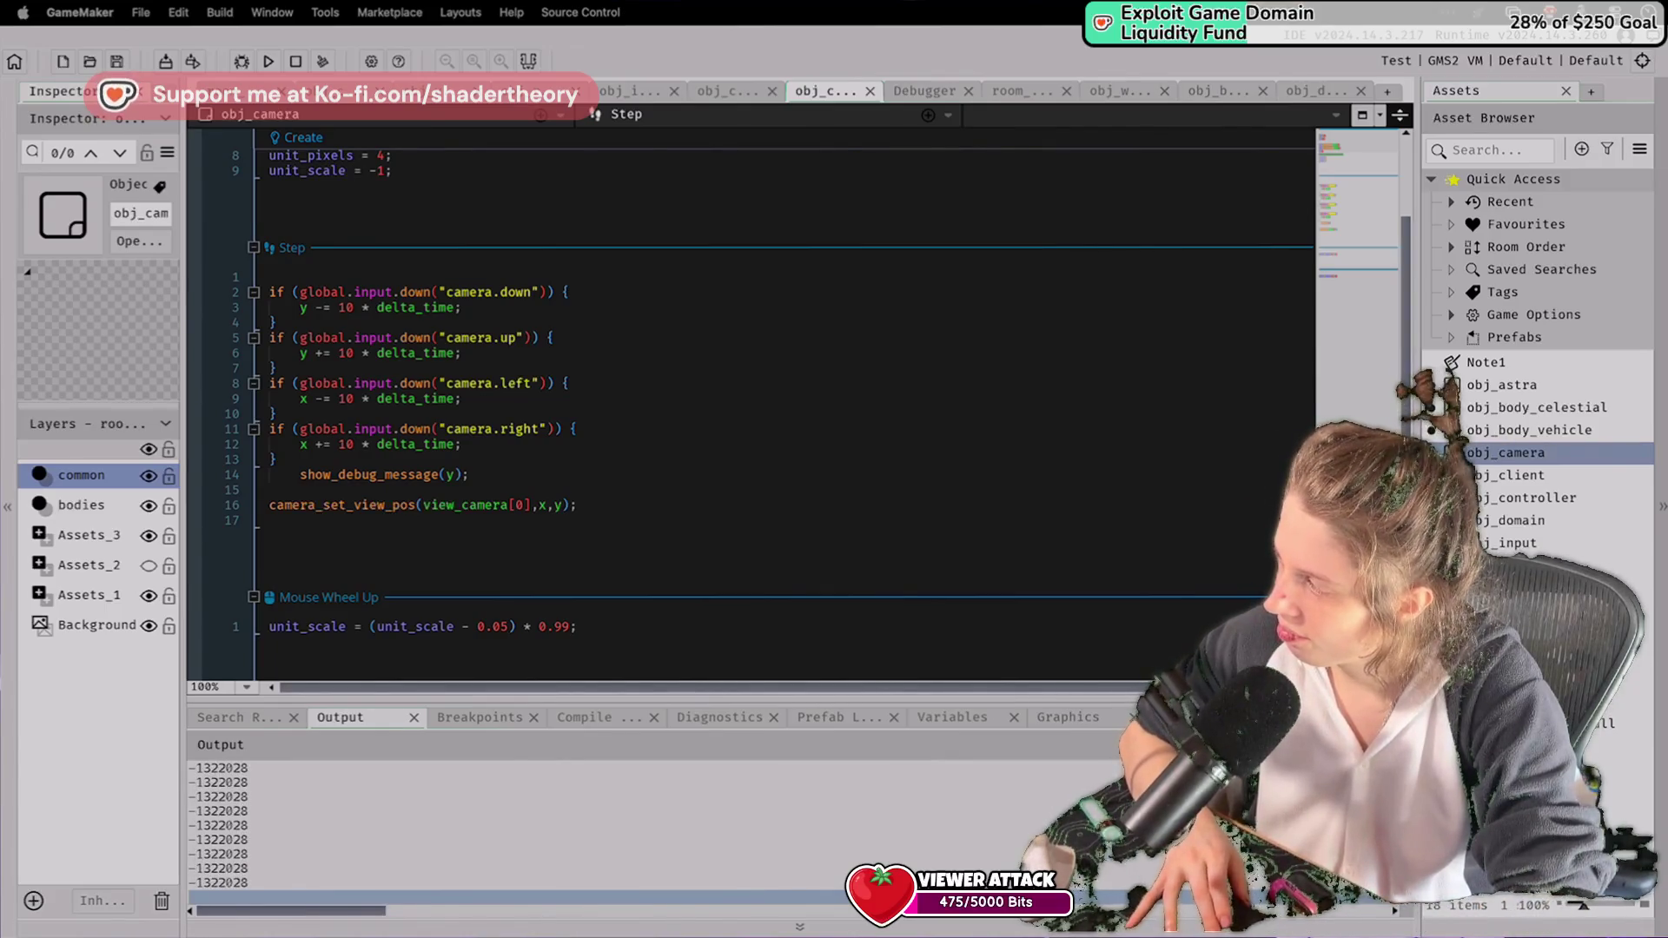
Change all four movement lines from 10 * delta_time to 10 / delta_time and run.
{"action": "left_click", "coordinate": [424, 460]}
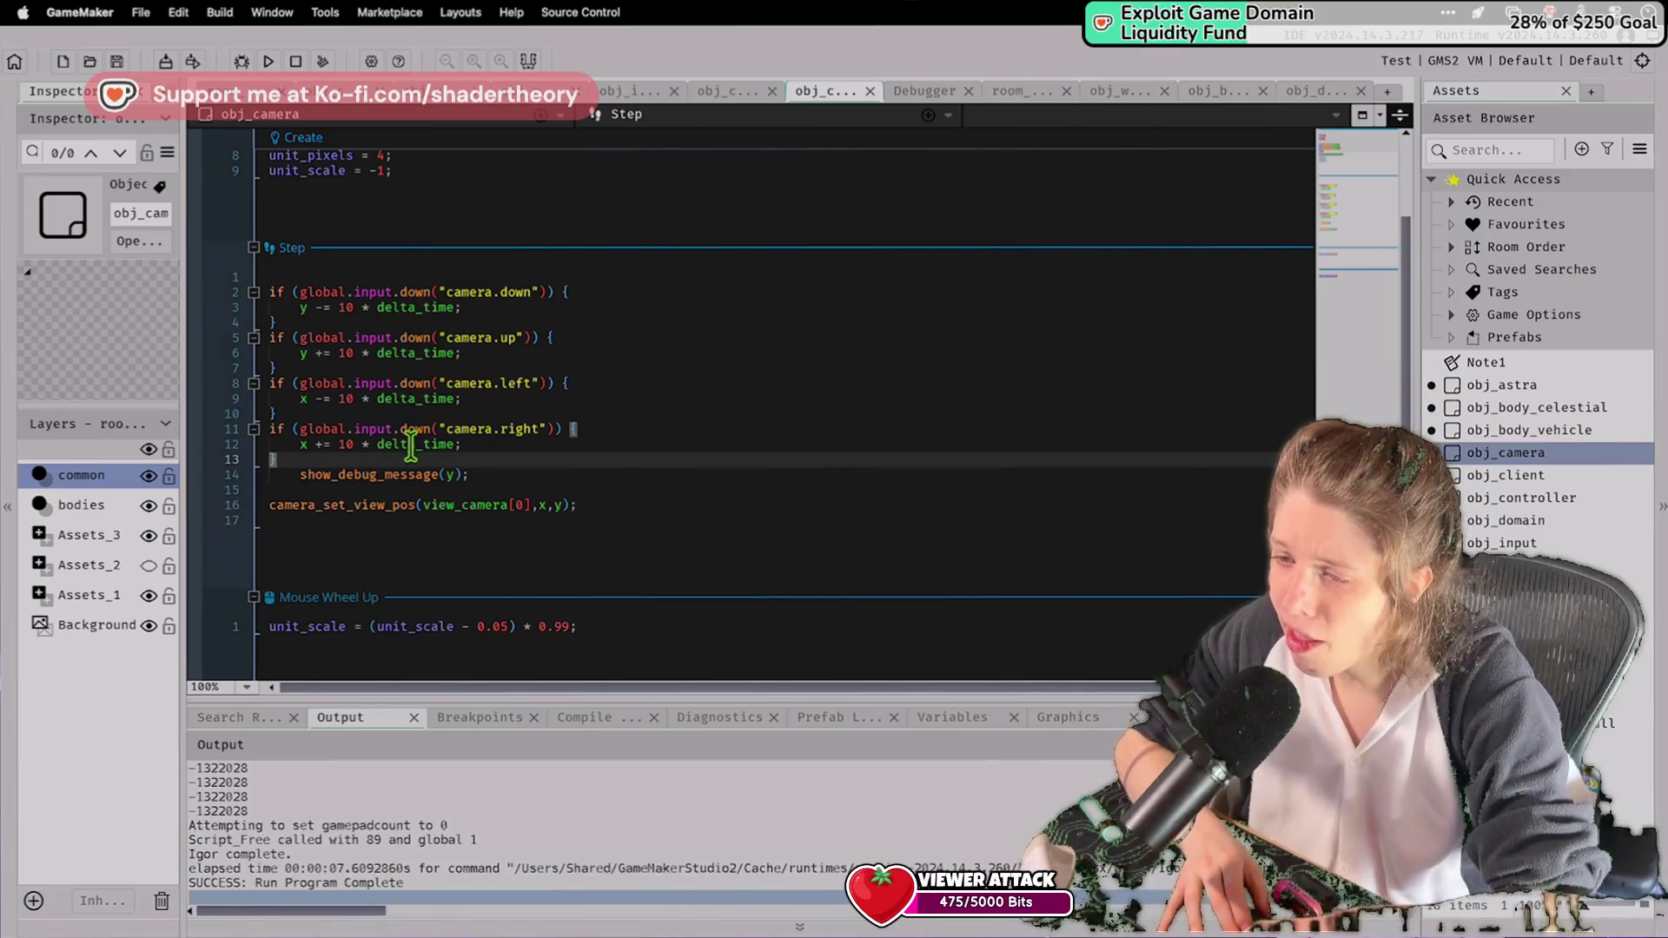
{"action": "left_click", "coordinate": [376, 445]}
{"action": "key", "text": "BackSpace"}
{"action": "type", "text": "/"}
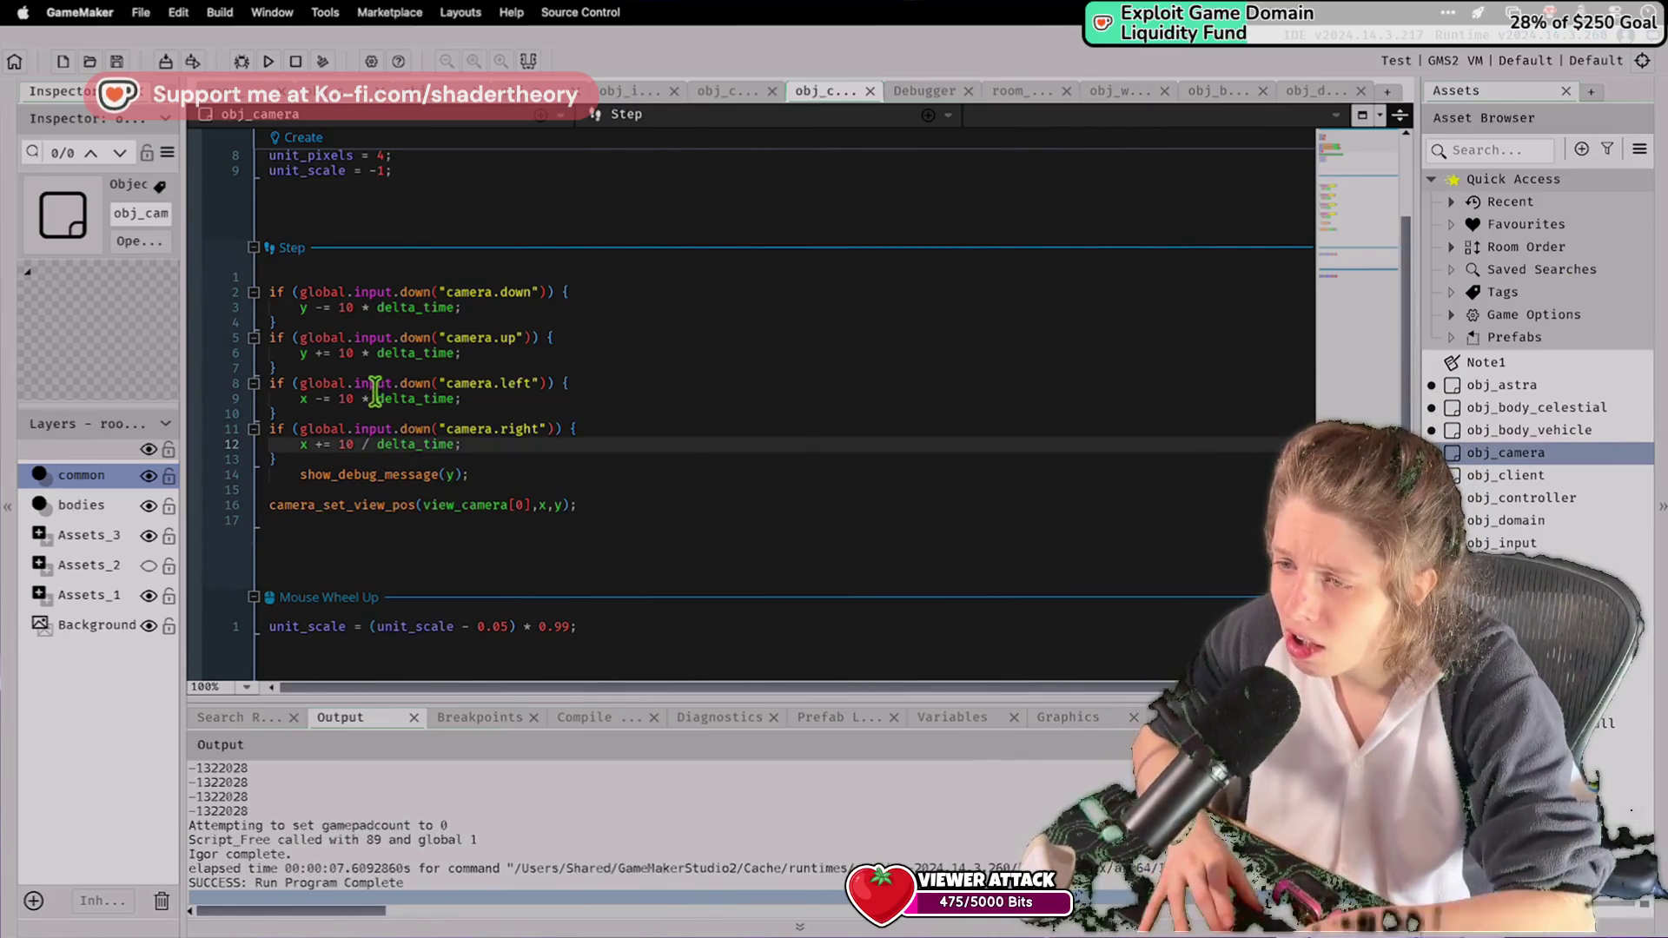
{"action": "left_click", "coordinate": [370, 398]}
{"action": "key", "text": "BackSpace"}
{"action": "left_click", "coordinate": [370, 353]}
{"action": "key", "text": "BackSpace"}
{"action": "type", "text": "/"}
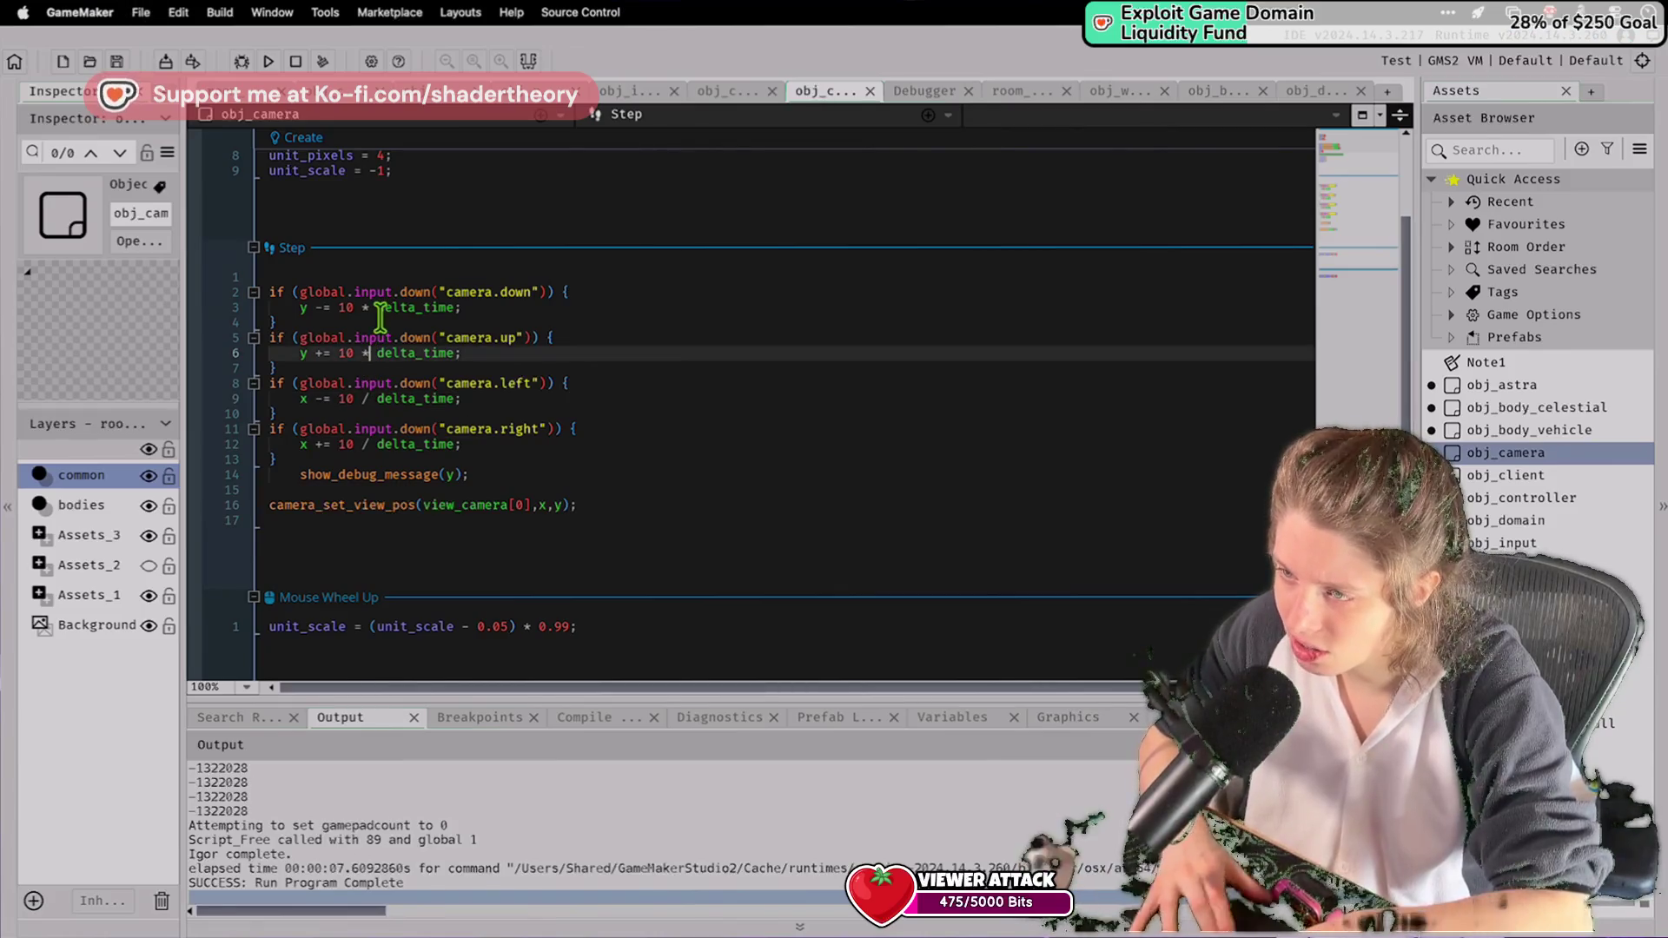
{"action": "left_click", "coordinate": [373, 308]}
{"action": "key", "text": "BackSpace"}
{"action": "type", "text": "/"}
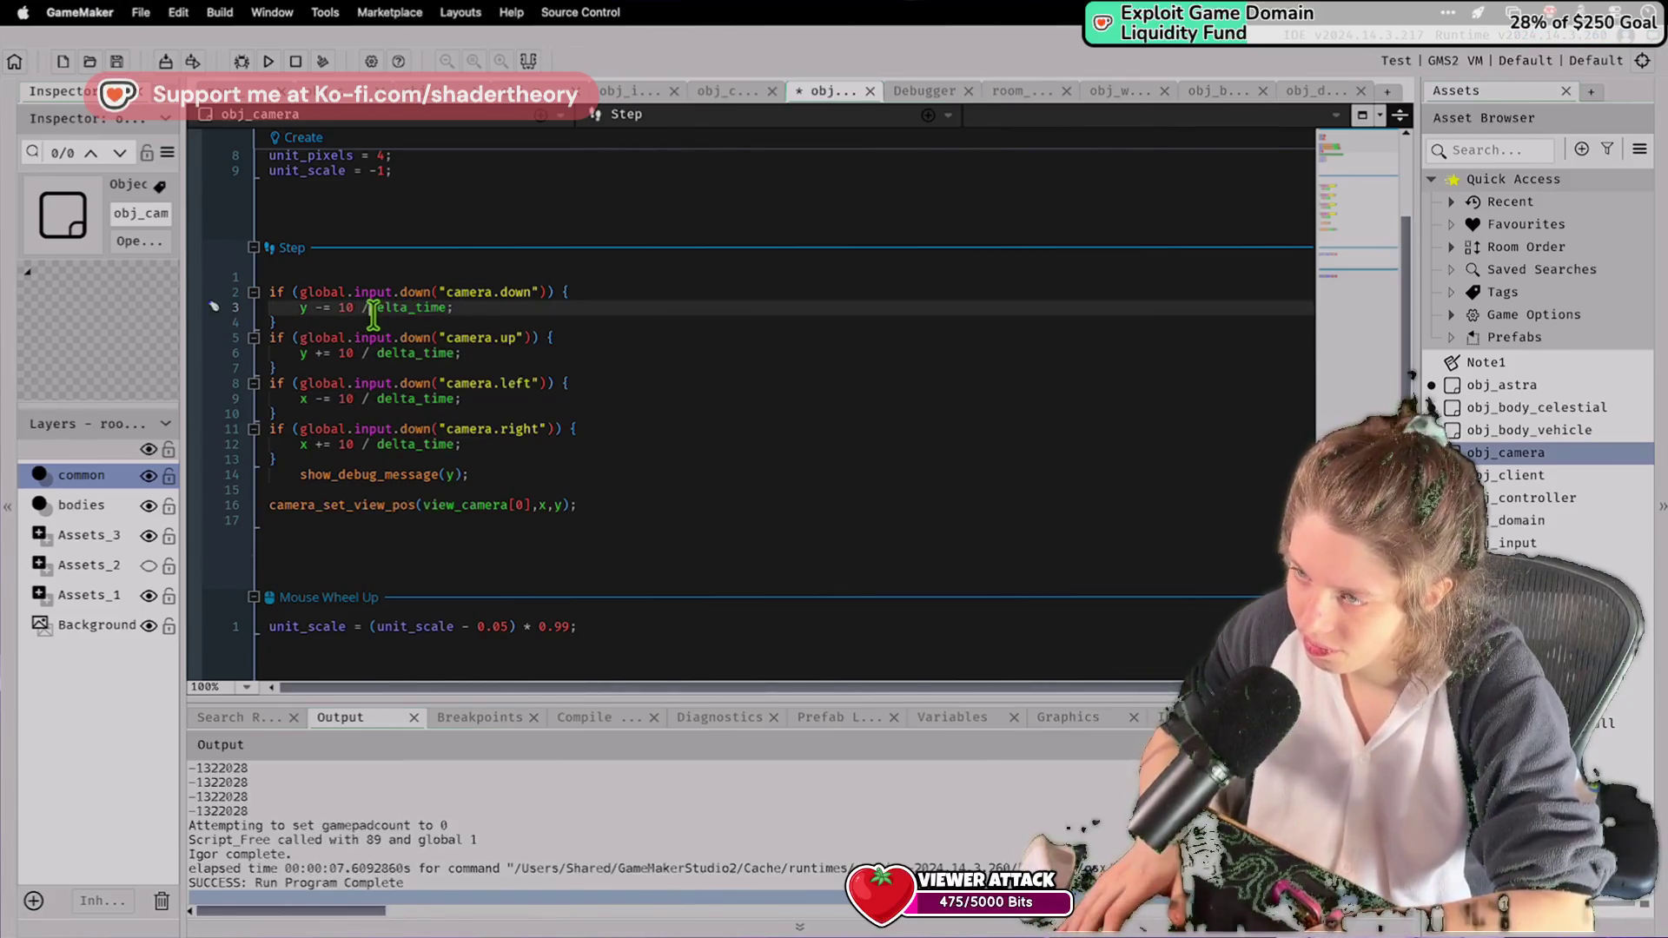
{"action": "key", "text": "F5"}
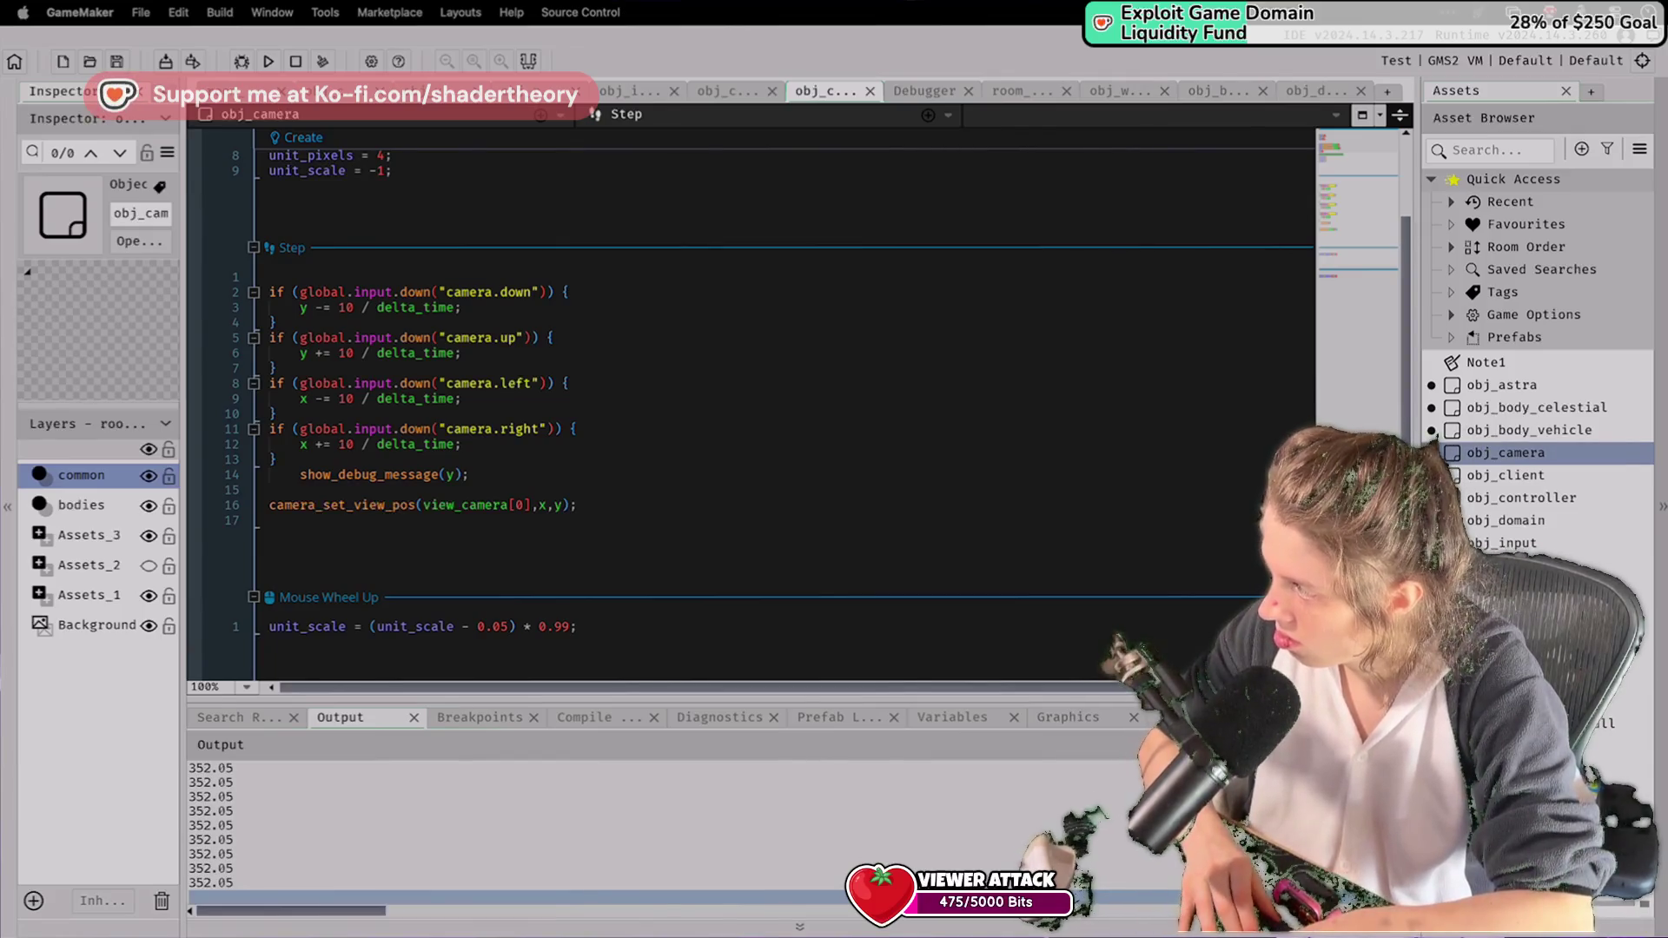
Raise each movement amount from 10 to 100 / delta_time and rerun the game.
{"action": "left_click", "coordinate": [350, 307]}
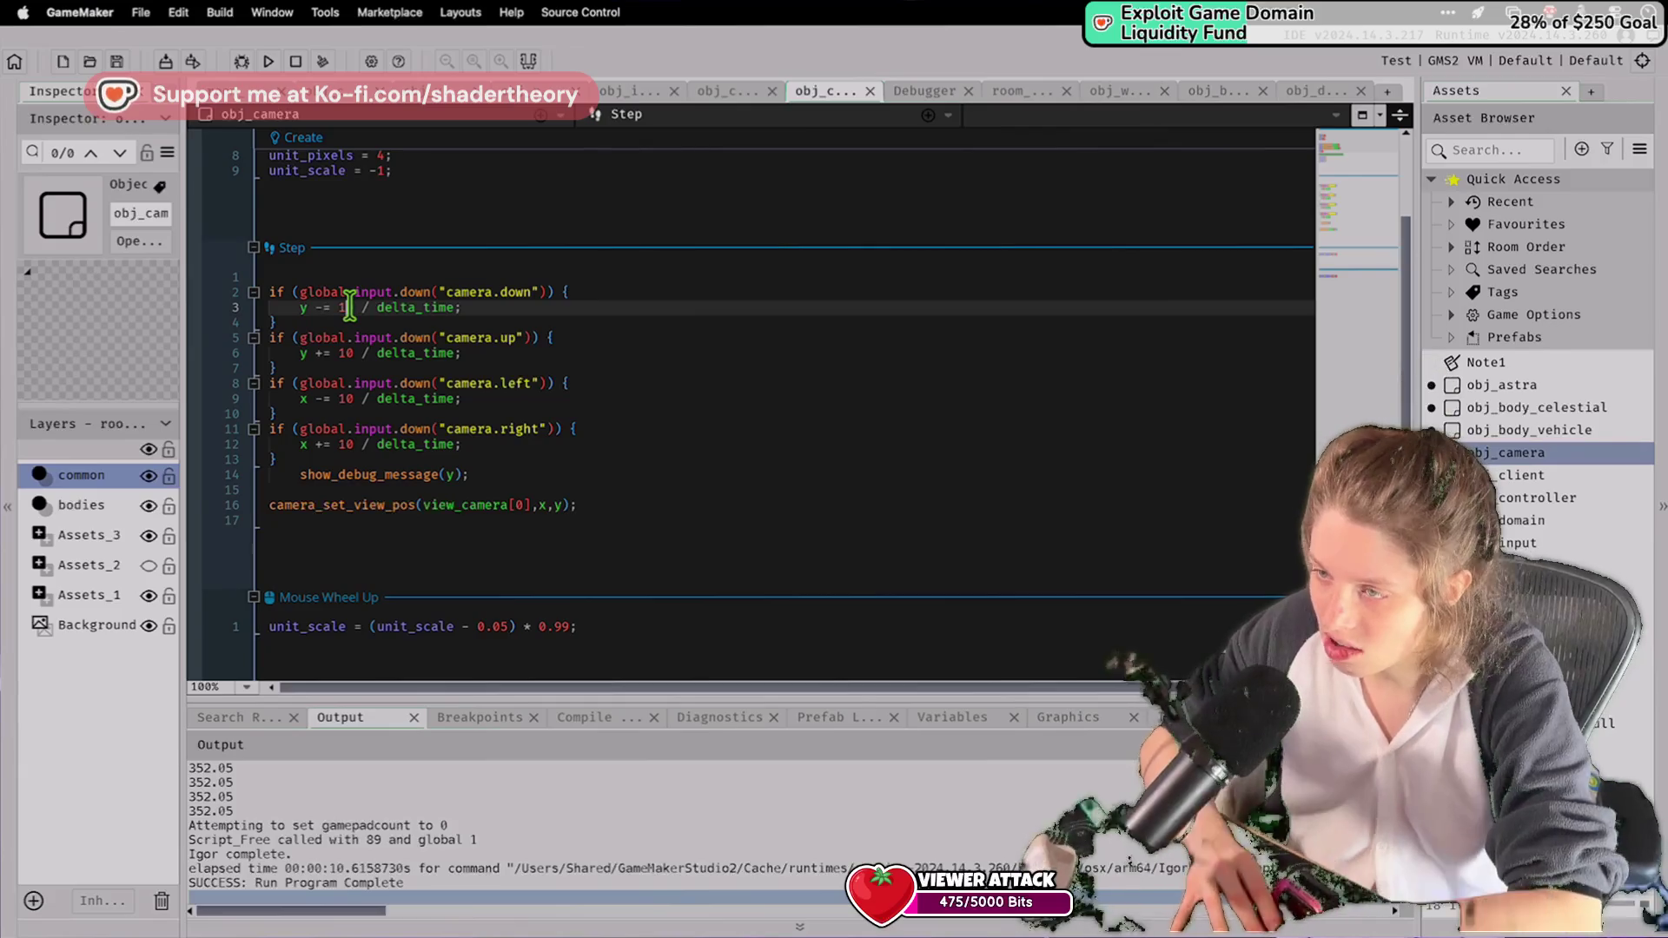
{"action": "type", "text": "0"}
{"action": "left_click", "coordinate": [351, 353]}
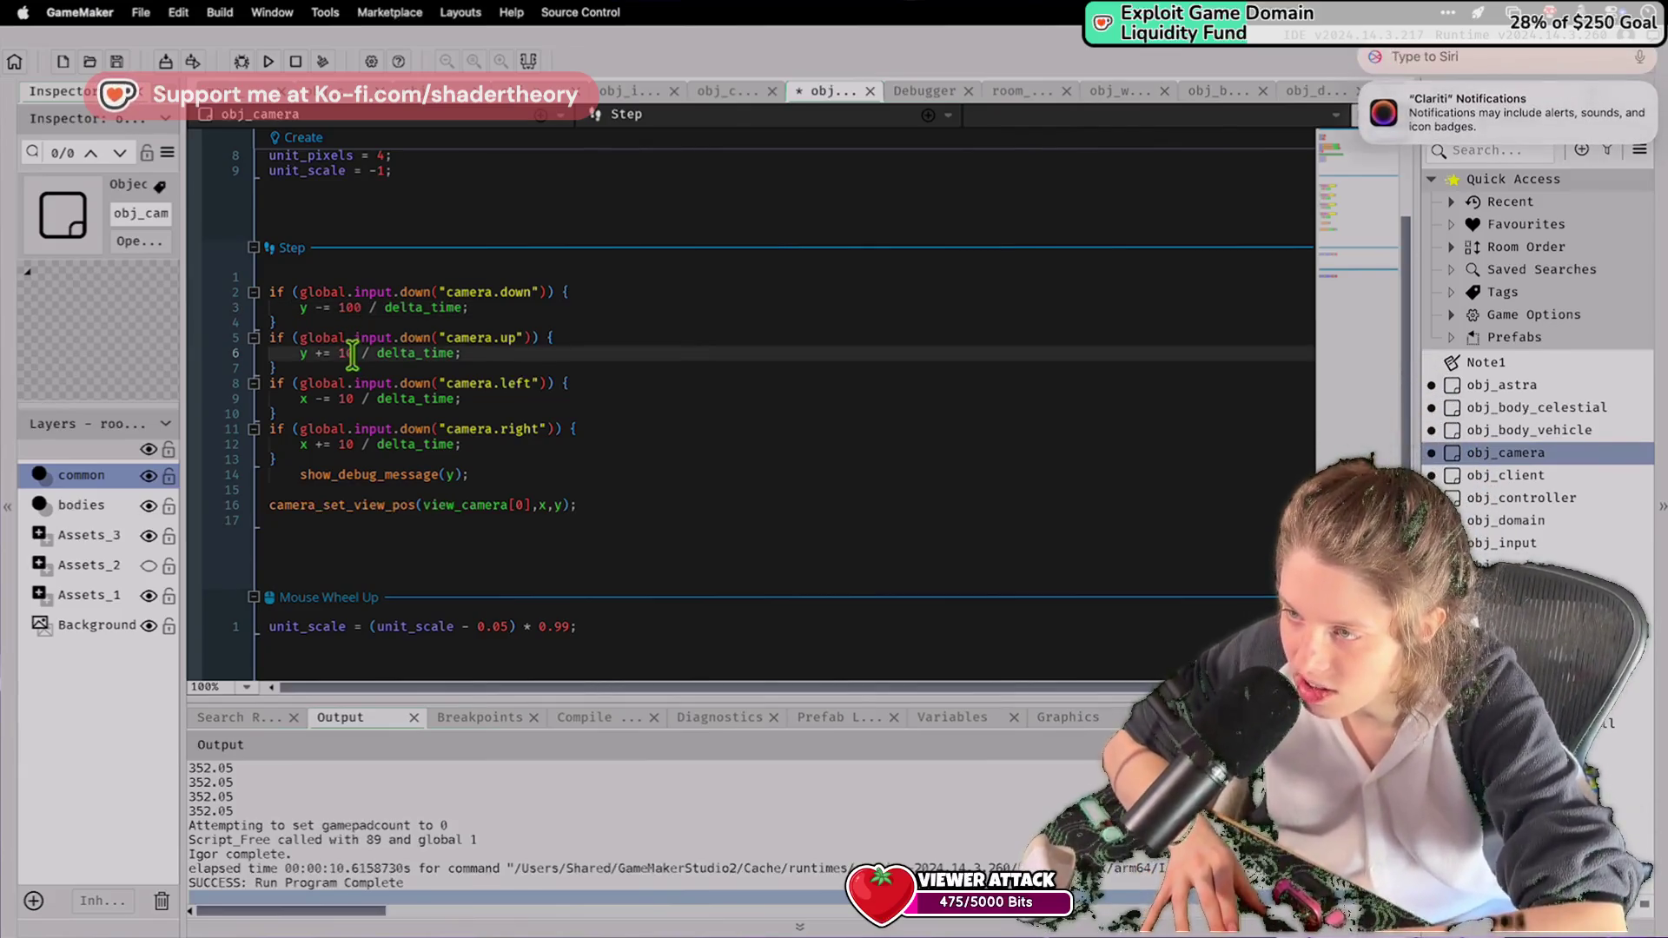
{"action": "type", "text": "0"}
{"action": "left_click", "coordinate": [347, 398]}
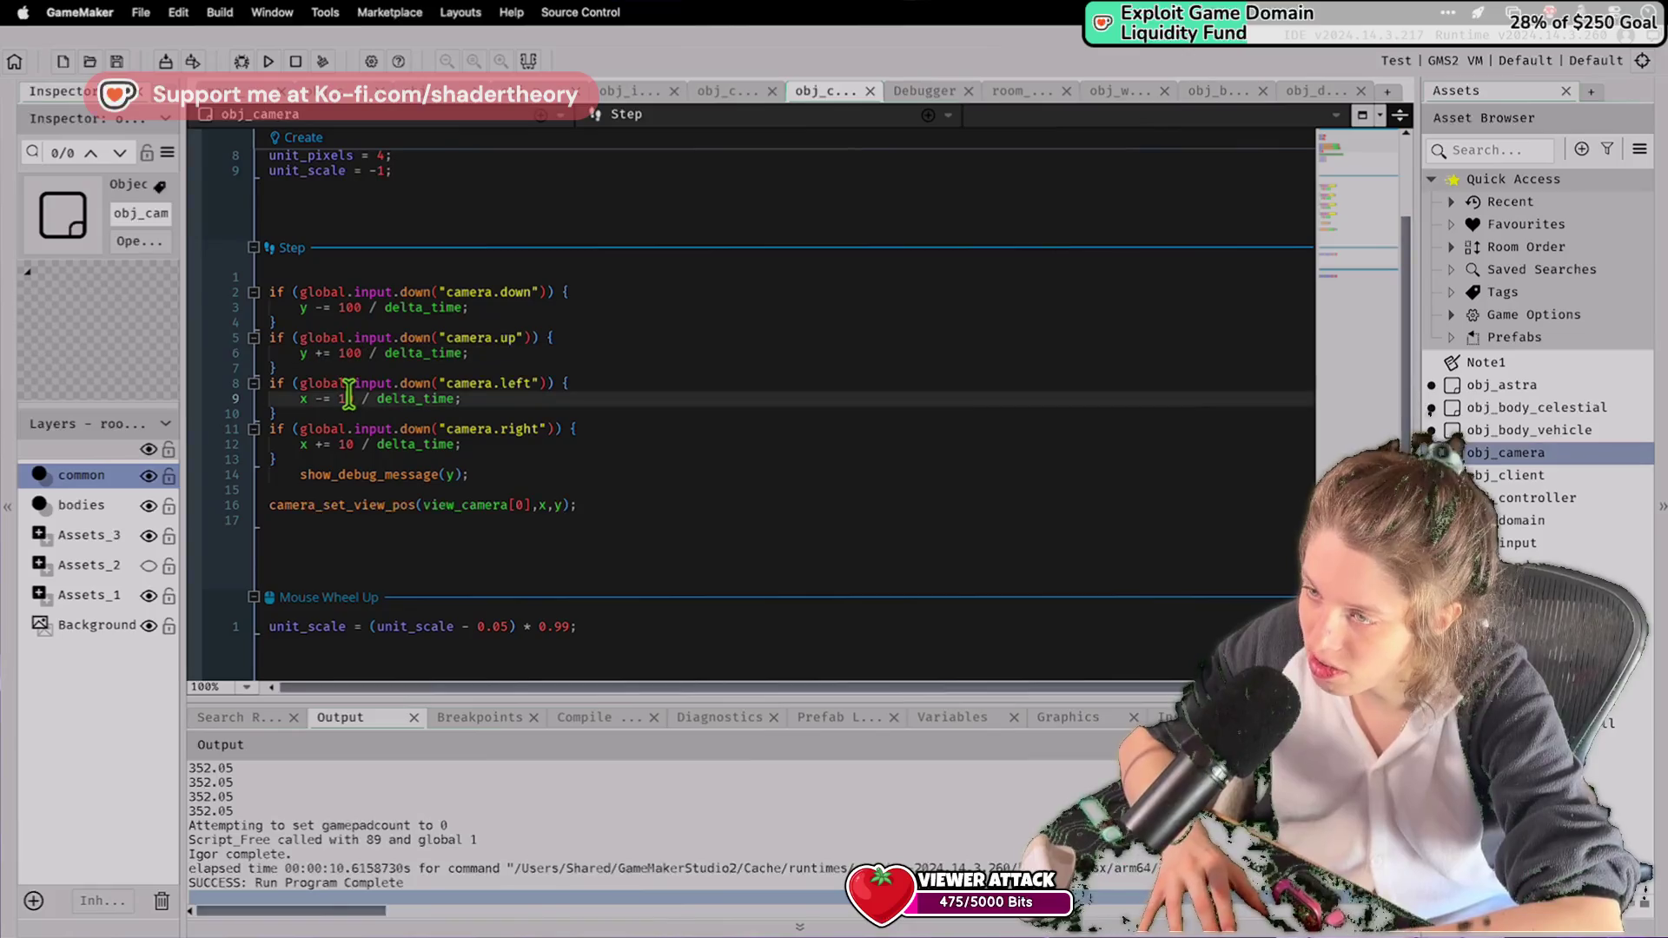
{"action": "type", "text": "0"}
{"action": "left_click", "coordinate": [351, 444]}
{"action": "type", "text": "0"}
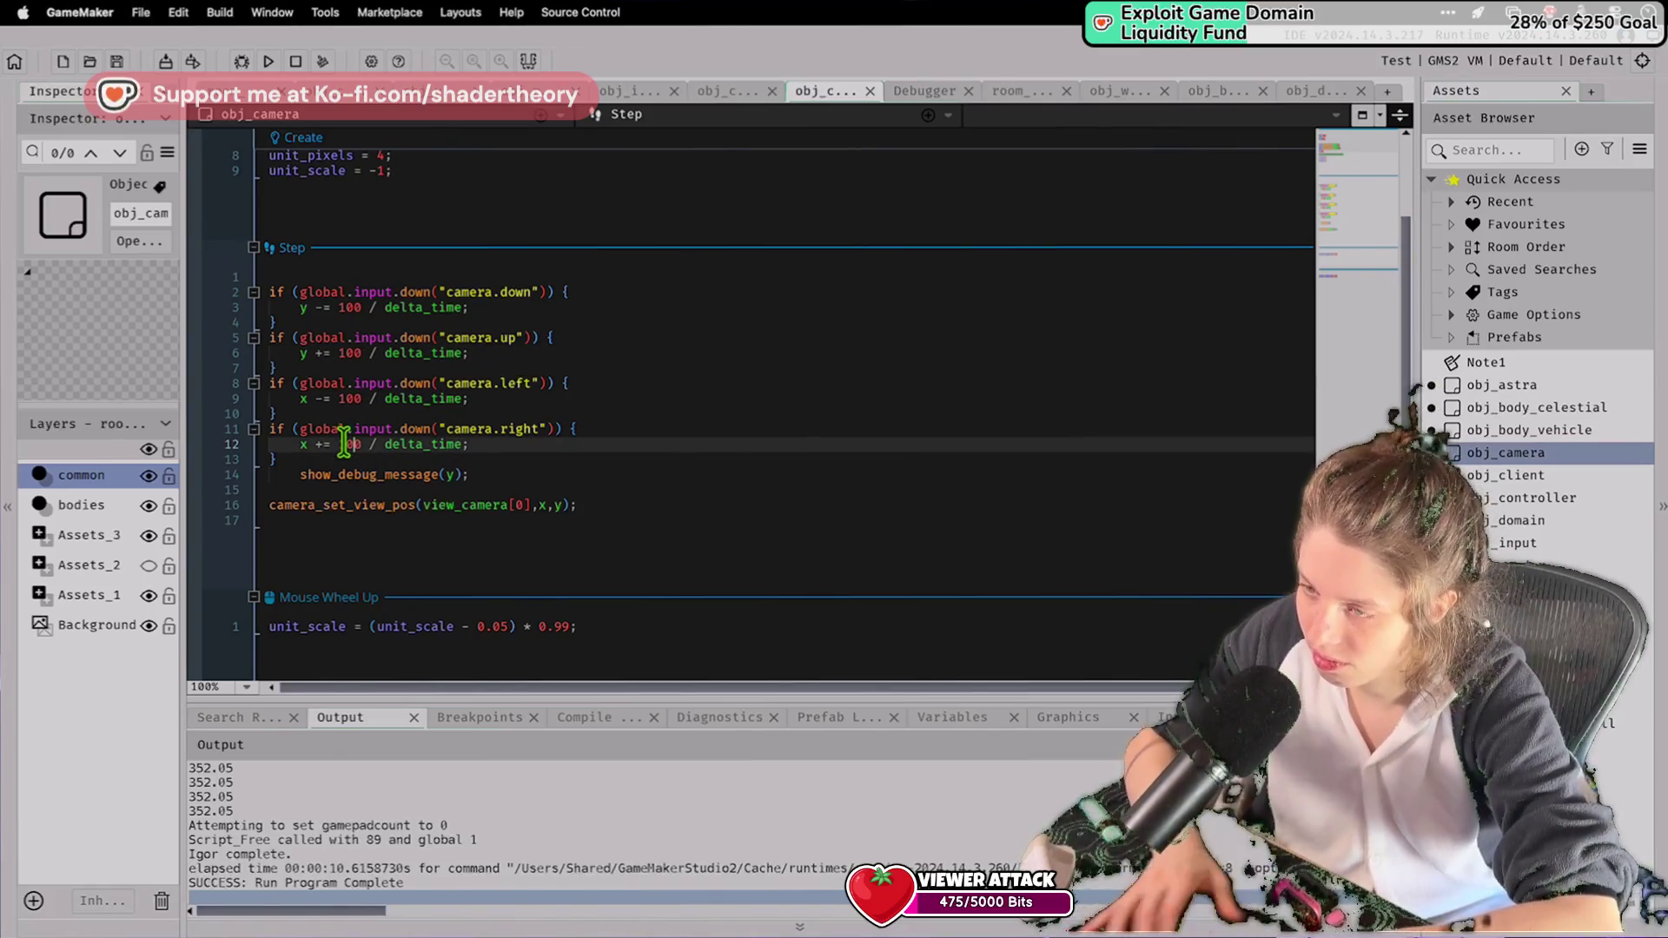
{"action": "left_click", "coordinate": [269, 60]}
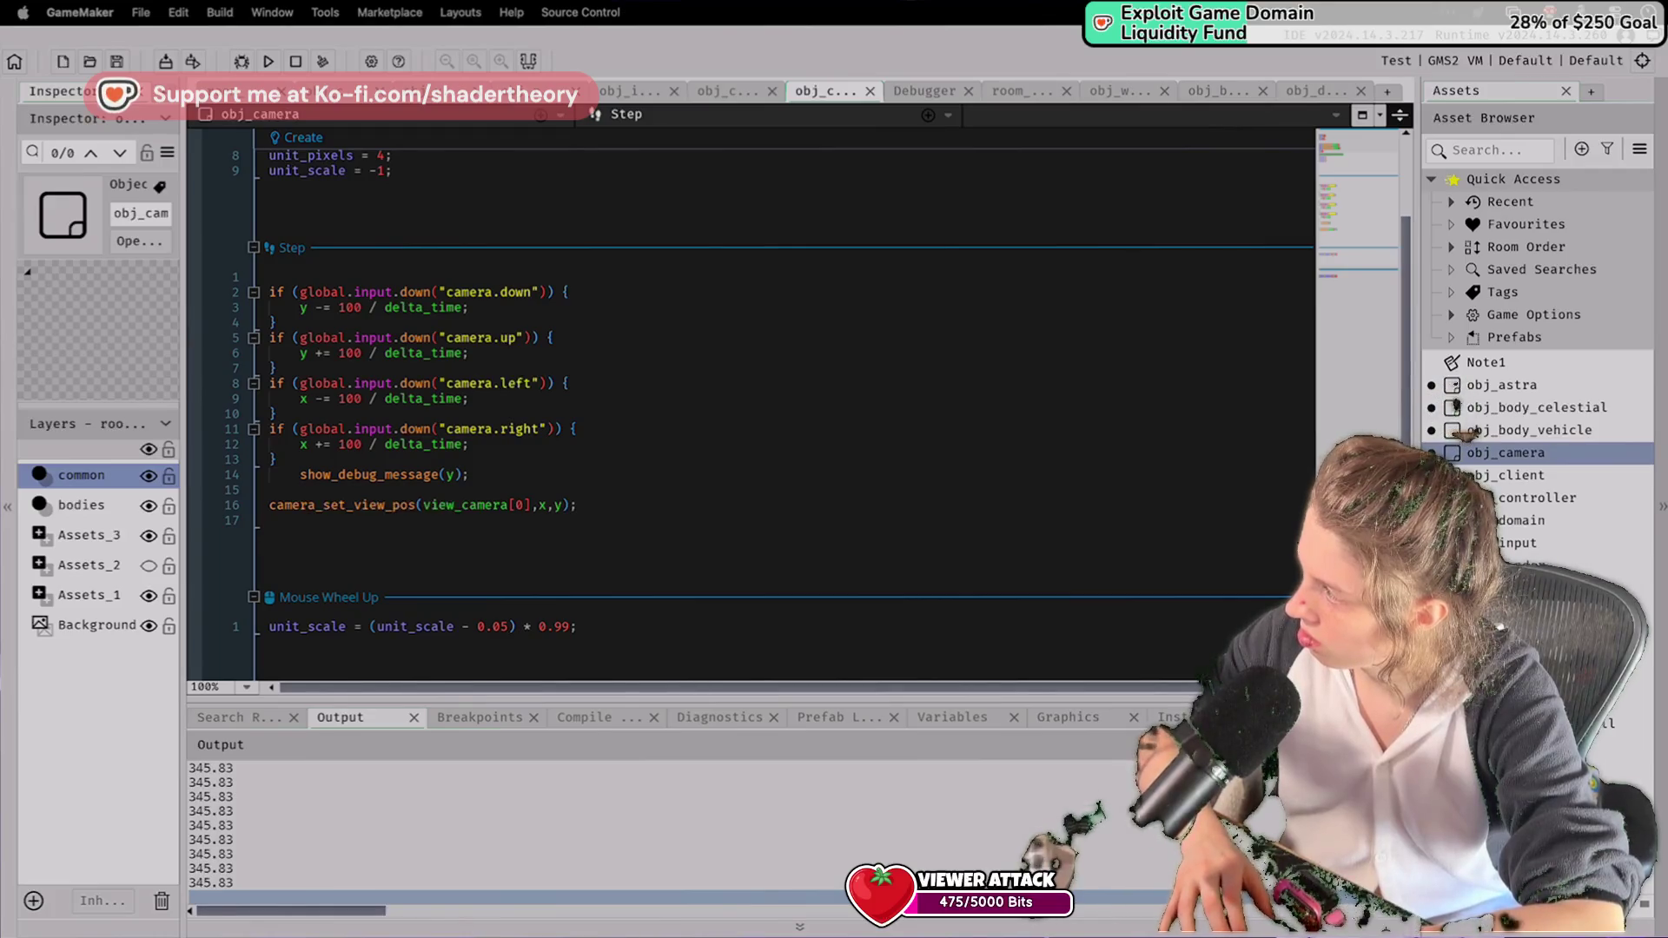
Raise lines 3 and 6 to 10000 / delta_time, retype 'input' on line 5, and save.
{"action": "left_click", "coordinate": [357, 308]}
{"action": "type", "text": "00"}
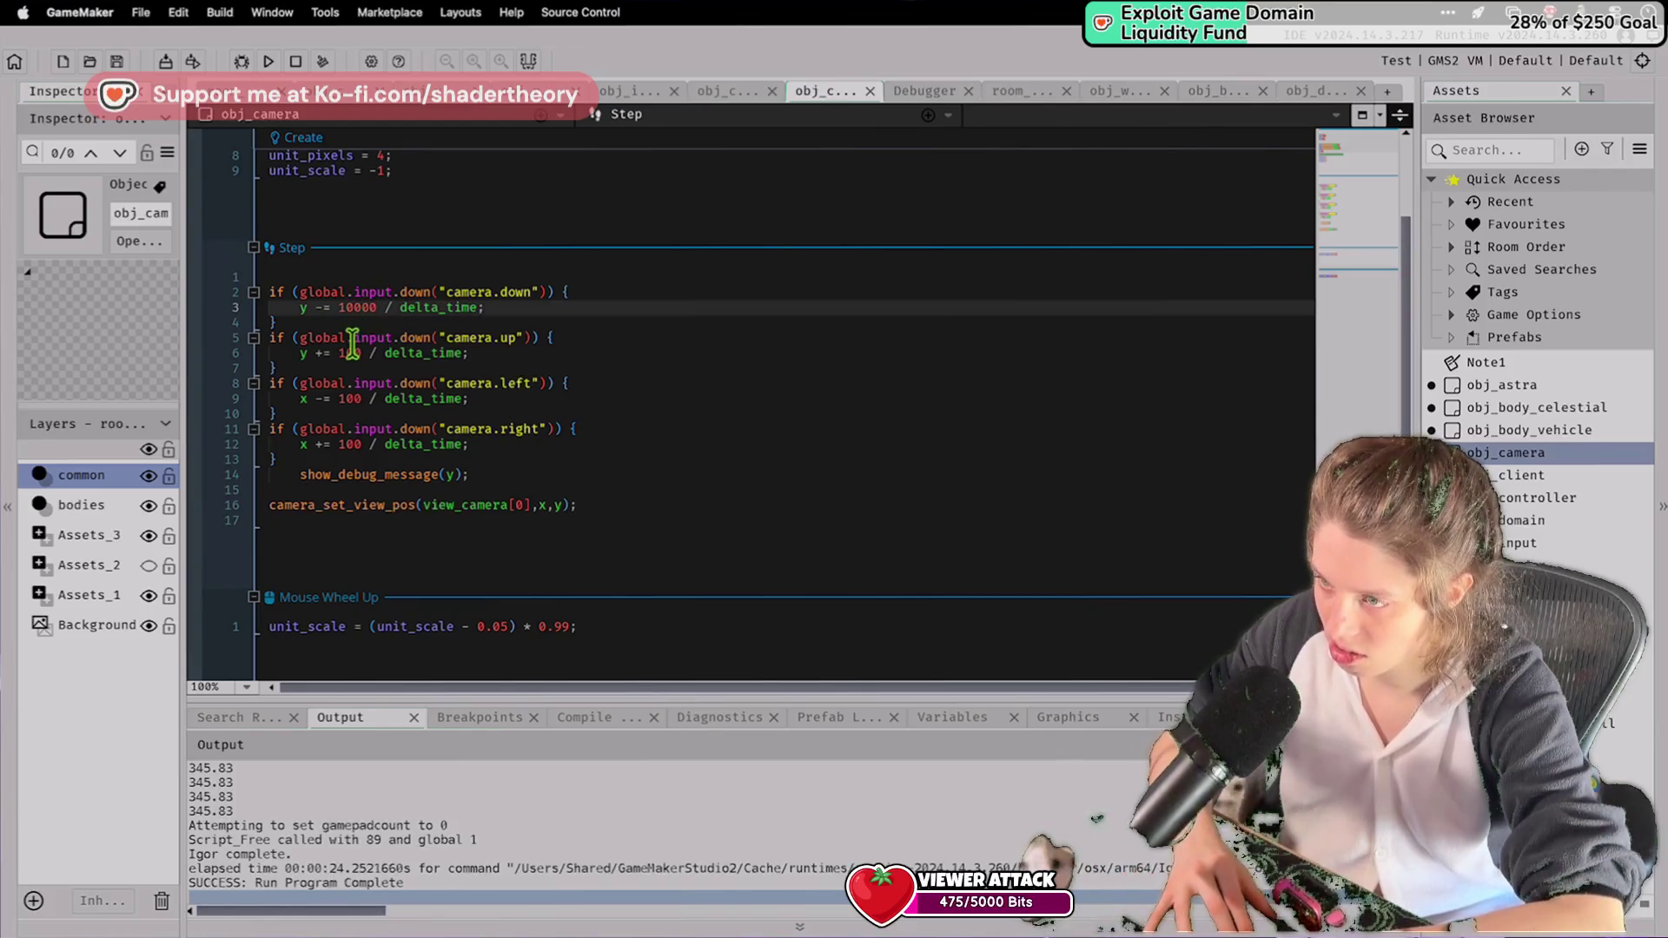
{"action": "double_click", "coordinate": [353, 339]}
{"action": "type", "text": "input"}
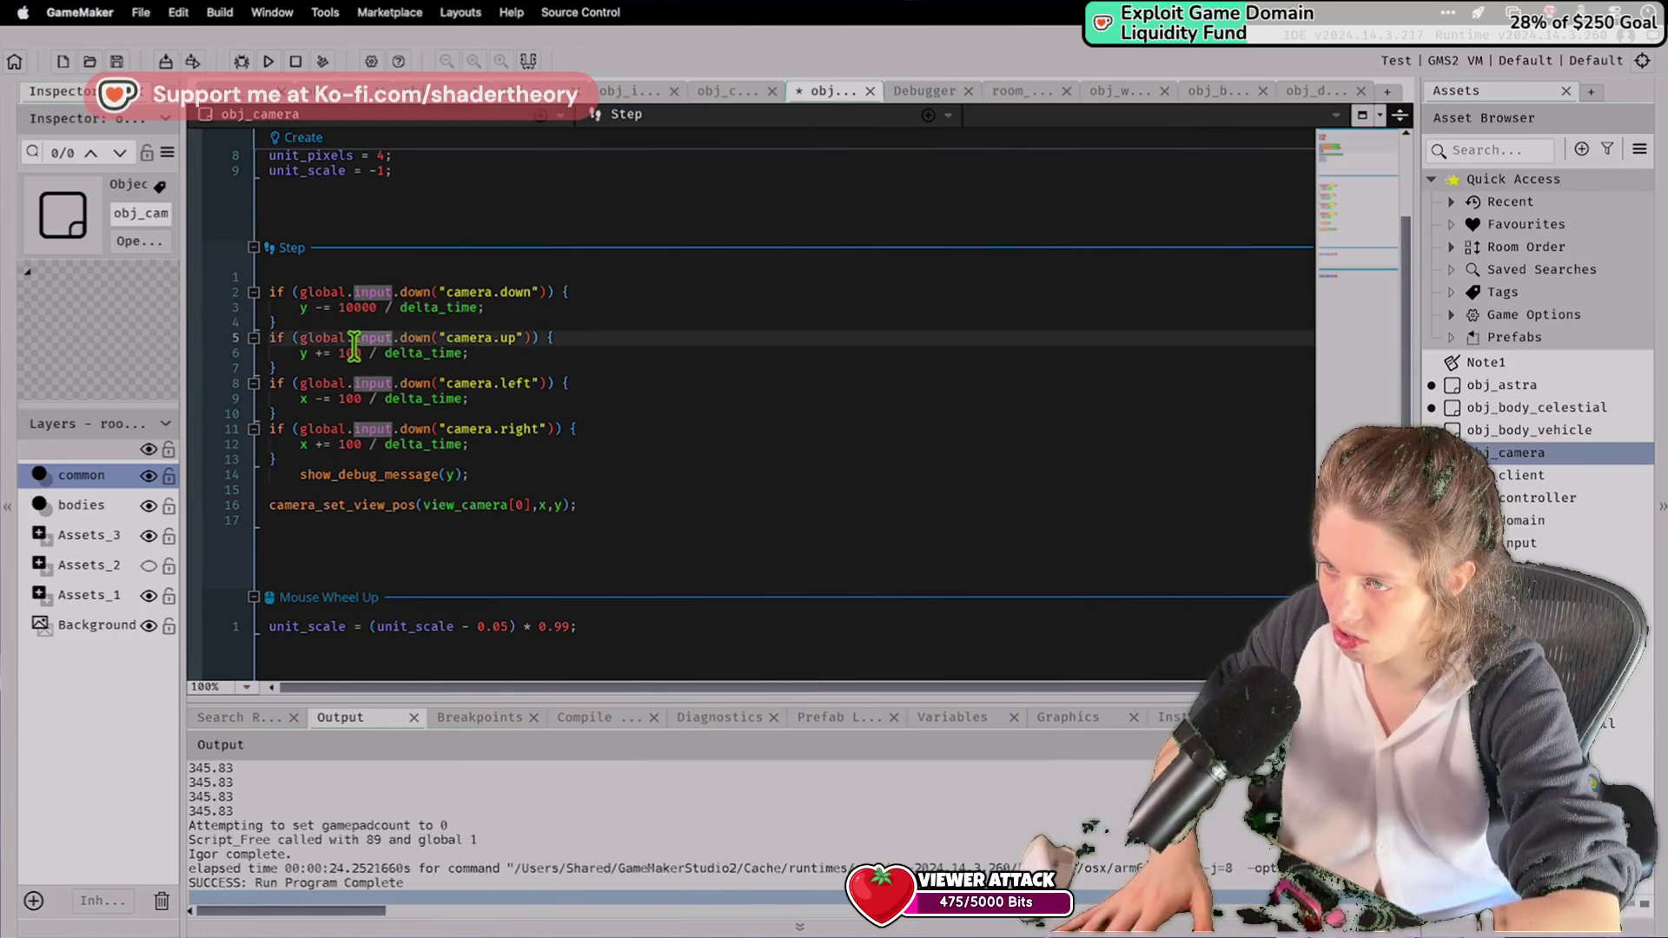
{"action": "left_click", "coordinate": [357, 354]}
{"action": "type", "text": "000"}
{"action": "key", "text": "super+s"}
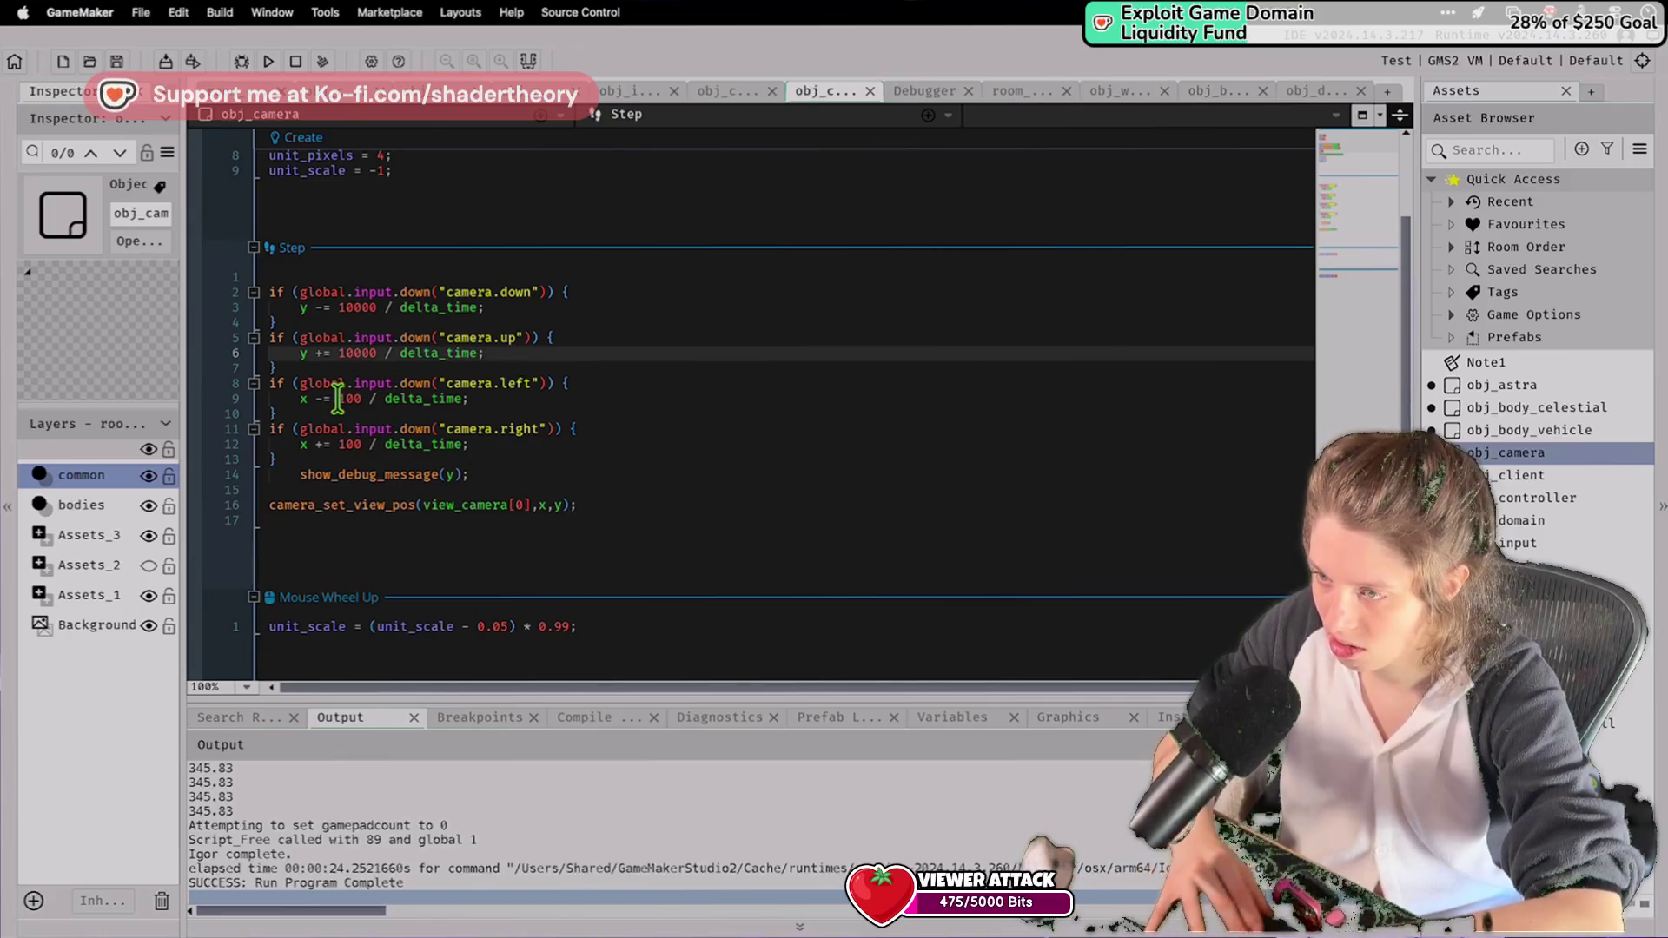
Raise lines 9 and 12 to 10000 / delta_time, test-run the game, then stop it.
{"action": "left_click", "coordinate": [359, 400]}
{"action": "type", "text": "00"}
{"action": "left_click", "coordinate": [363, 443]}
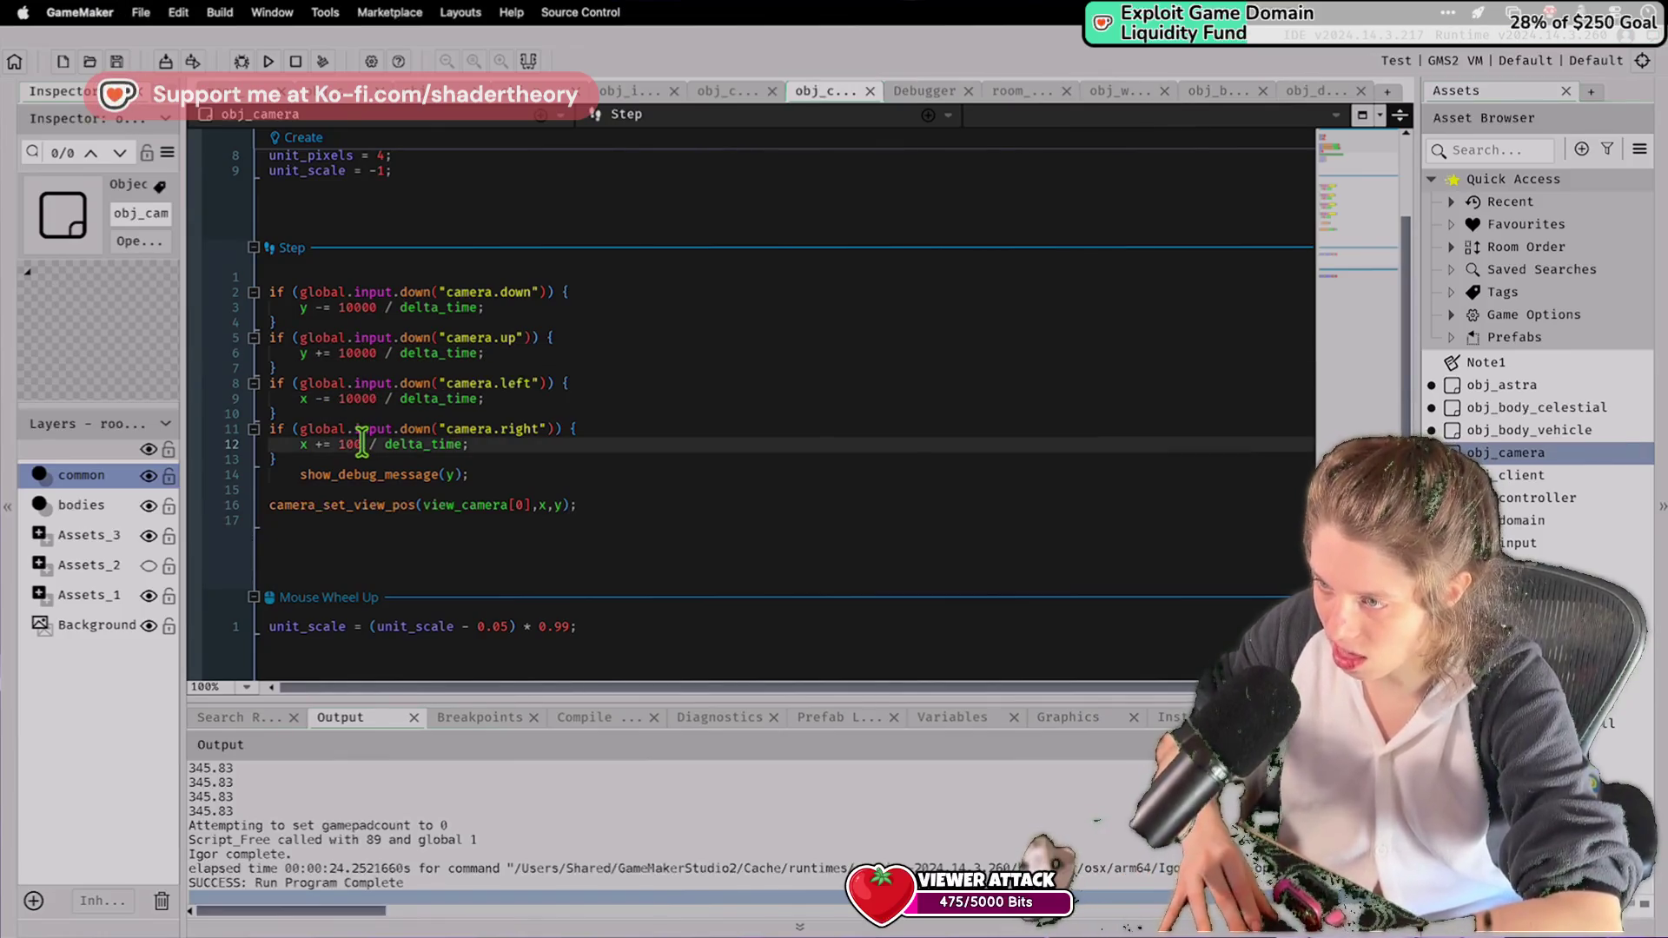
{"action": "type", "text": "00"}
{"action": "left_click", "coordinate": [268, 61]}
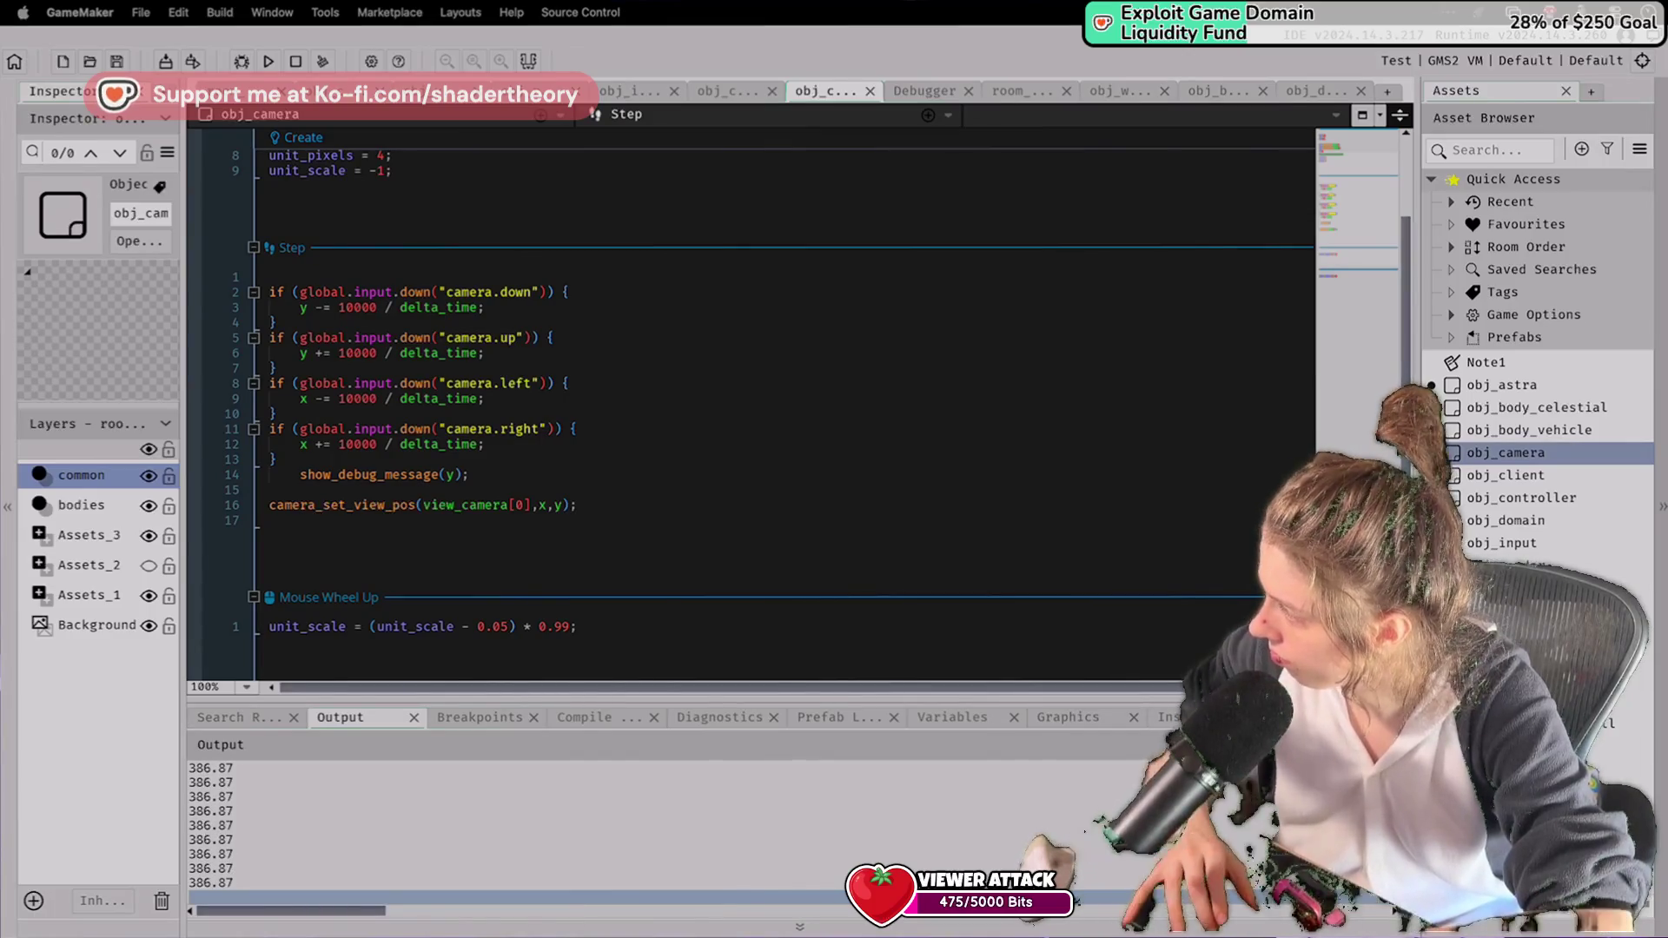
{"action": "key", "text": "super+q"}
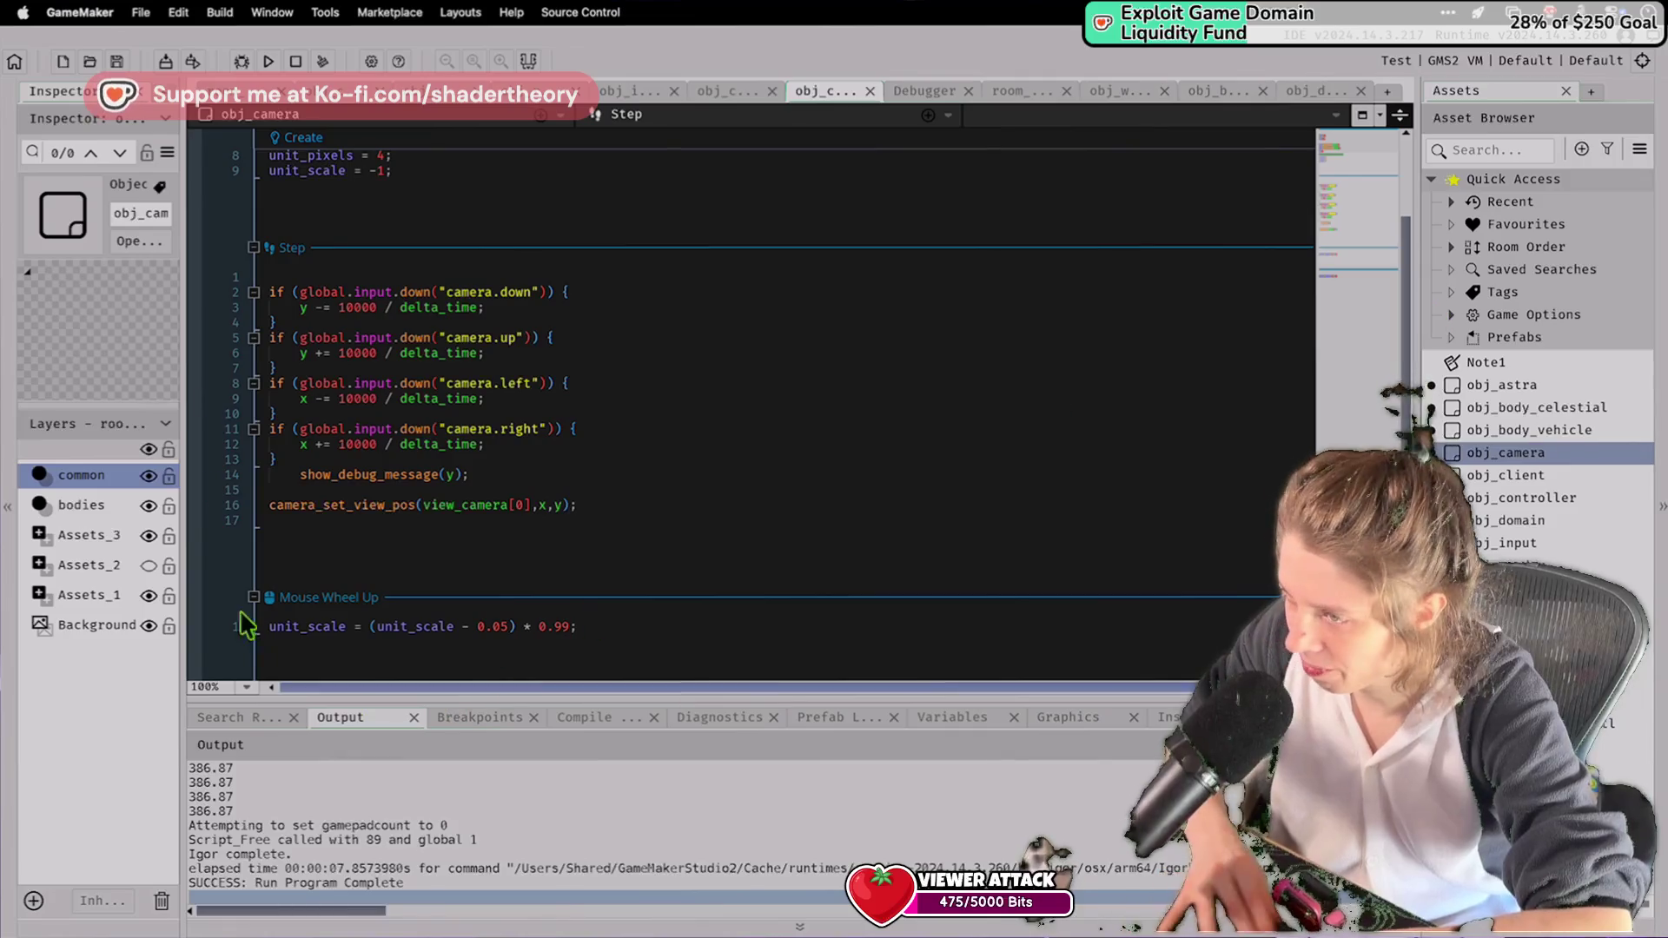
Swap the left and right directions by changing the operators on lines 12 and 9, save, and rerun.
{"action": "left_click", "coordinate": [319, 443]}
{"action": "key", "text": "BackSpace"}
{"action": "type", "text": "+"}
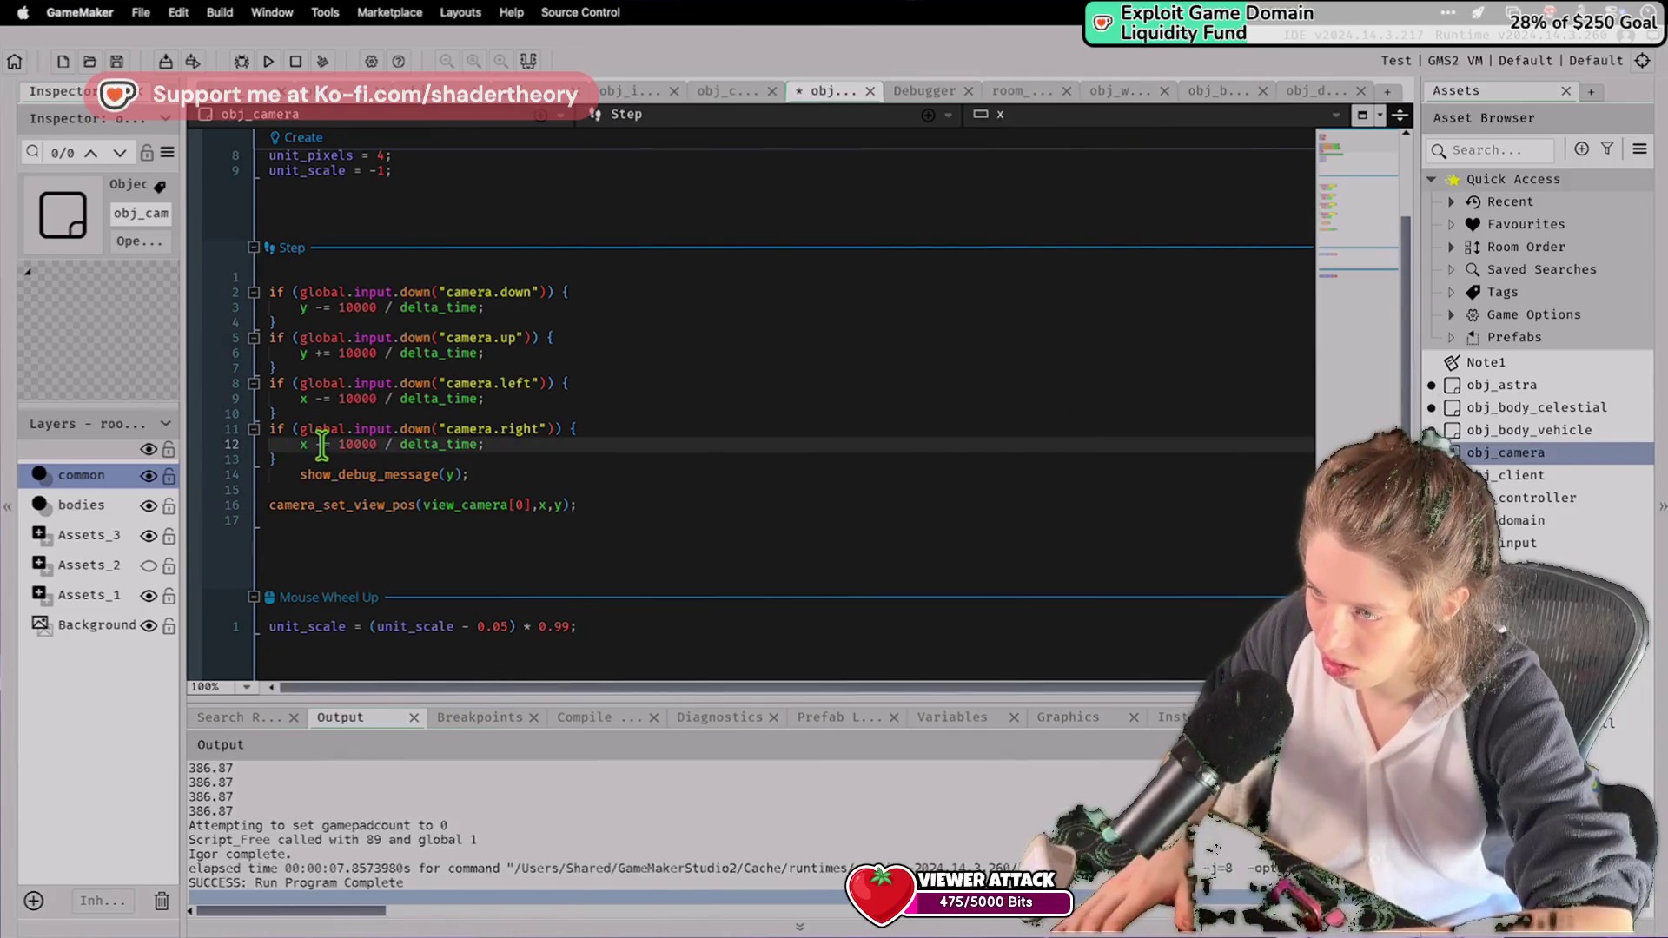
{"action": "left_click", "coordinate": [326, 398]}
{"action": "key", "text": "BackSpace"}
{"action": "type", "text": "+"}
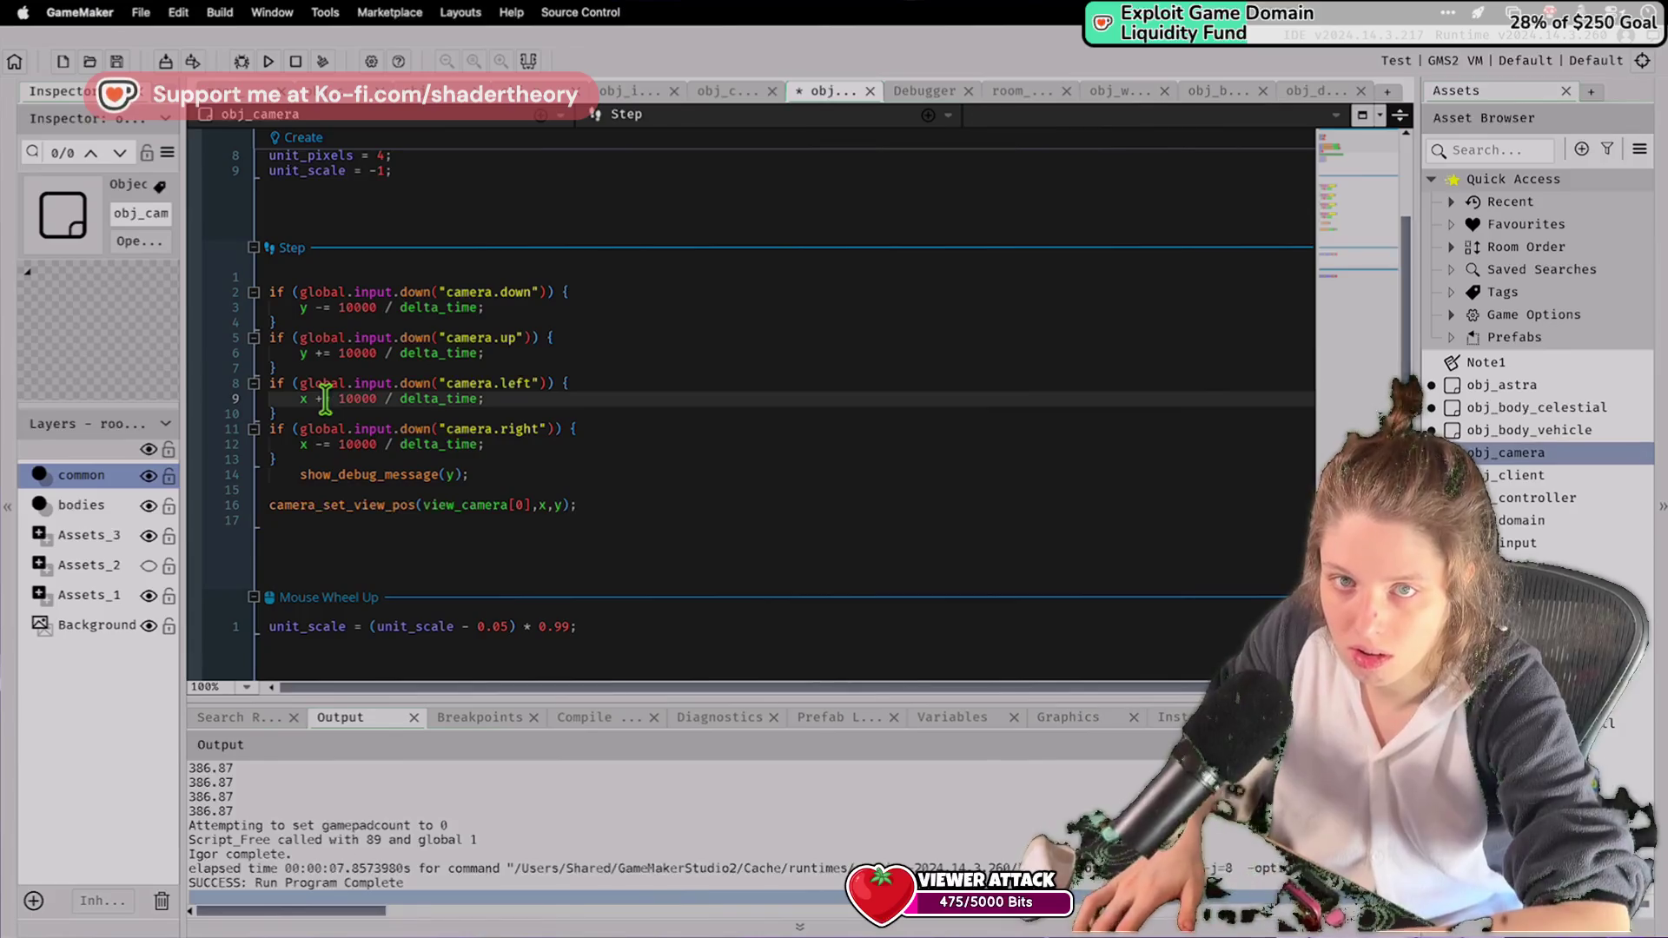
{"action": "key", "text": "super+s"}
{"action": "left_click", "coordinate": [269, 61]}
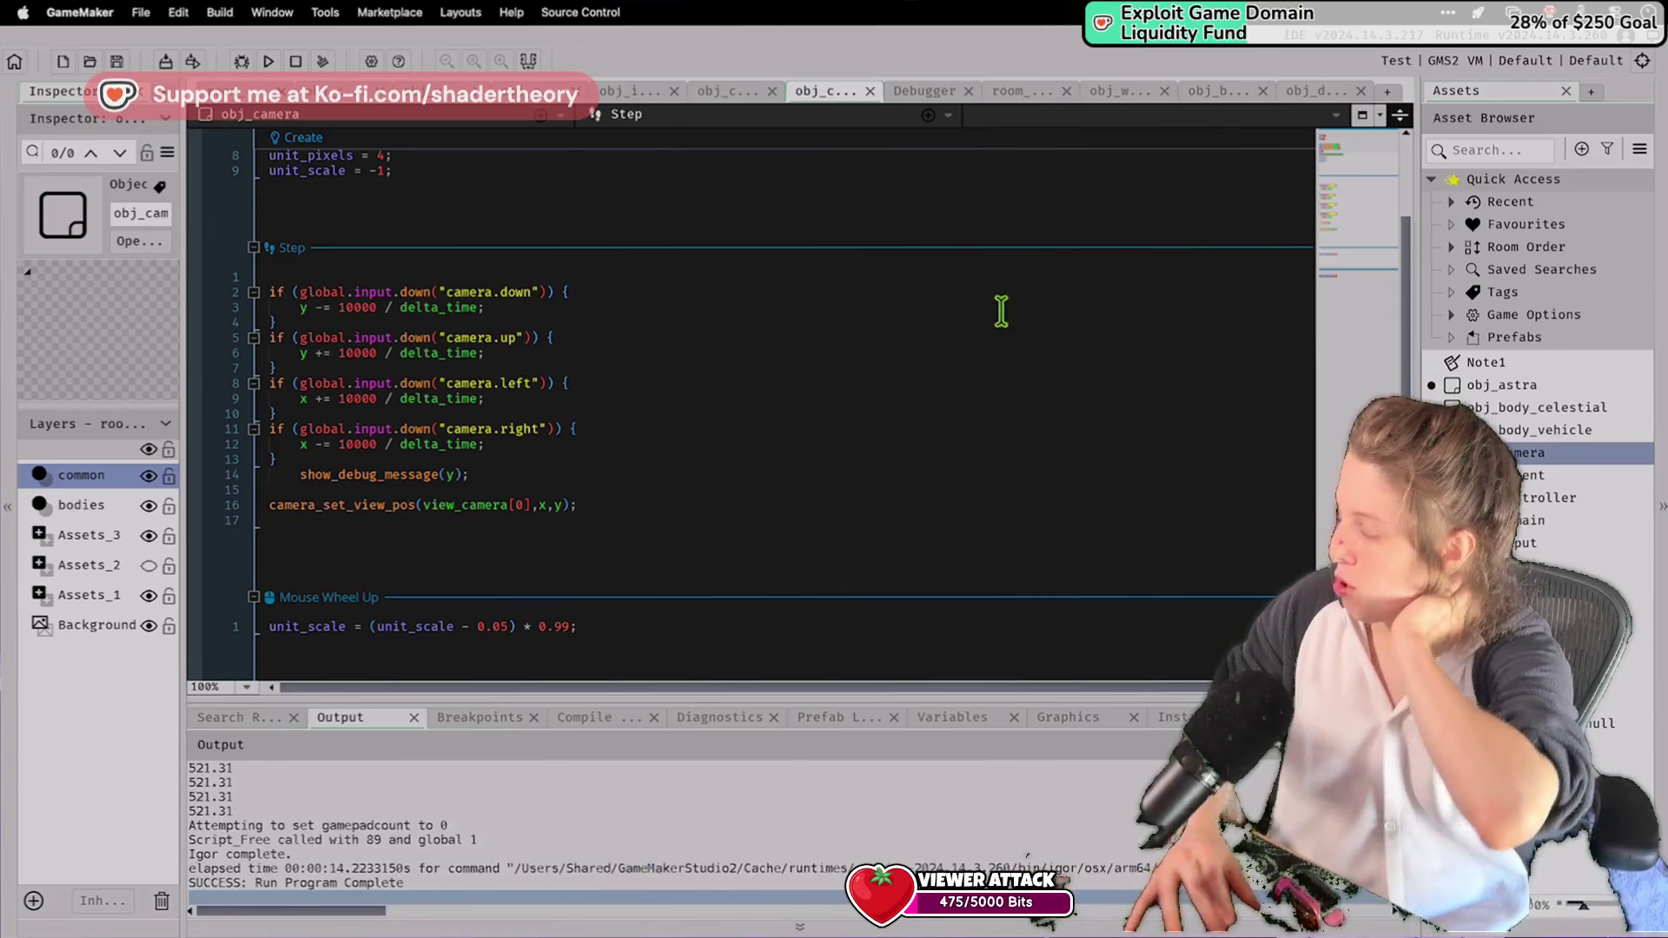
{"action": "left_click", "coordinate": [931, 322]}
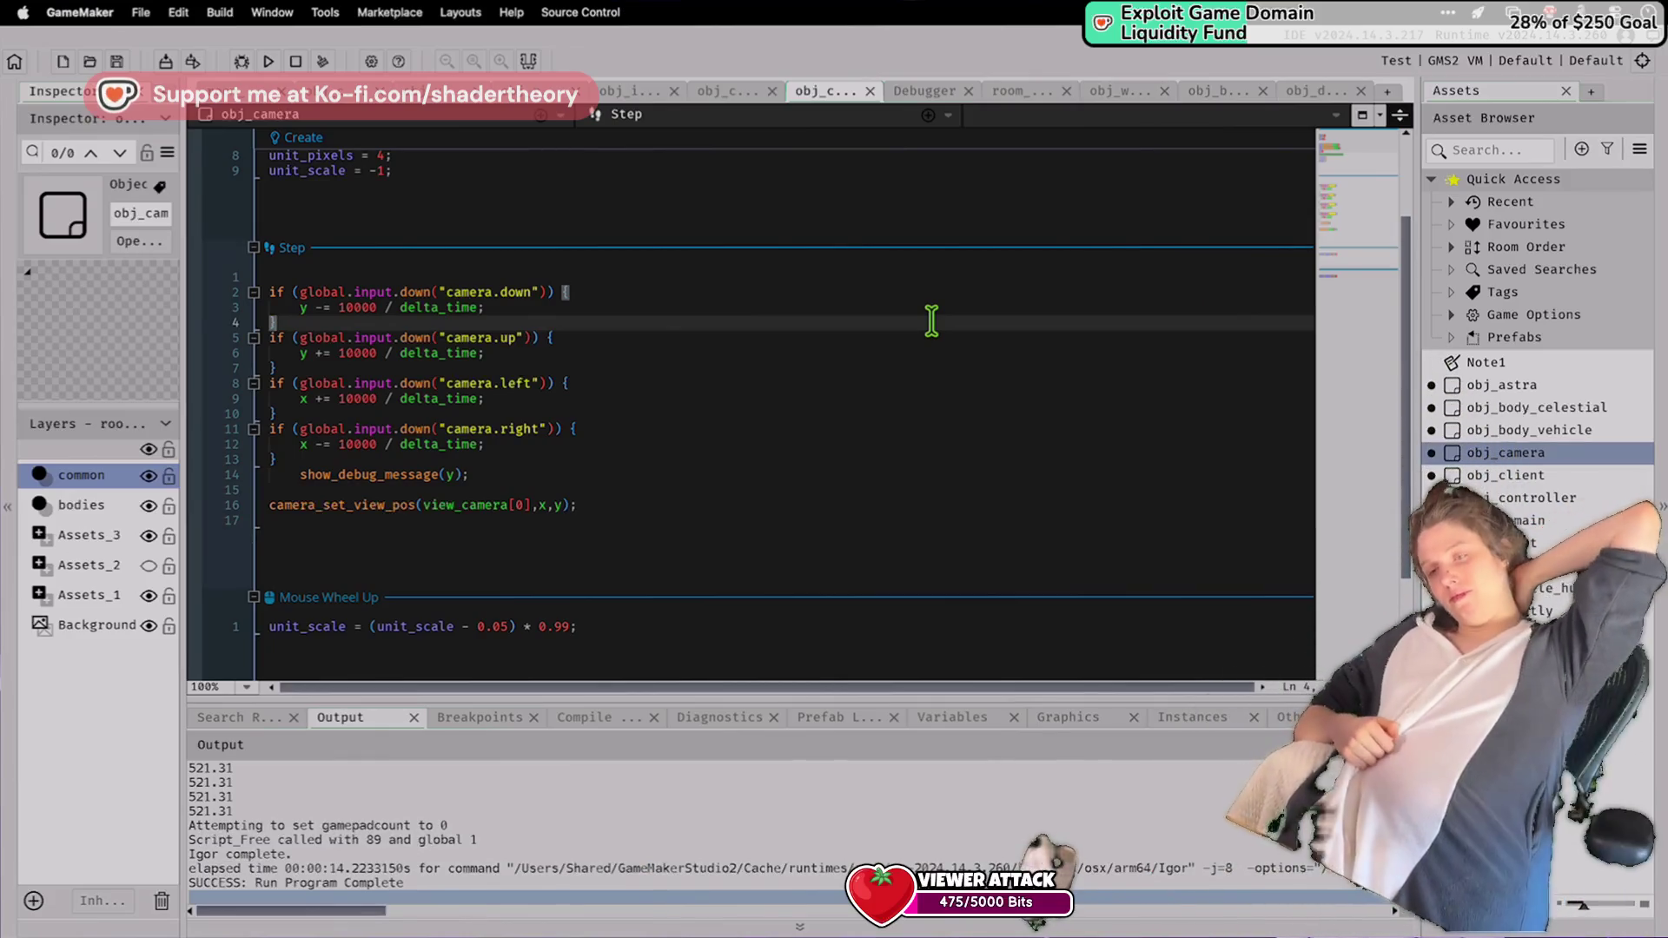